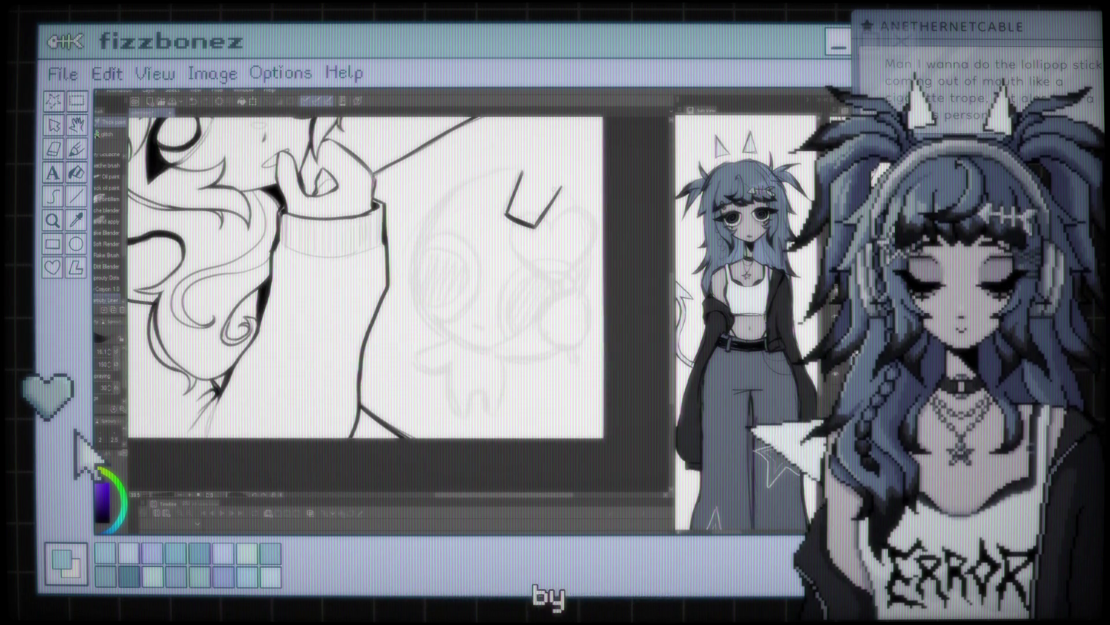
Step: Zoom out to see more of the drawing around the creature
{"action": "key", "text": "ctrl+minus"}
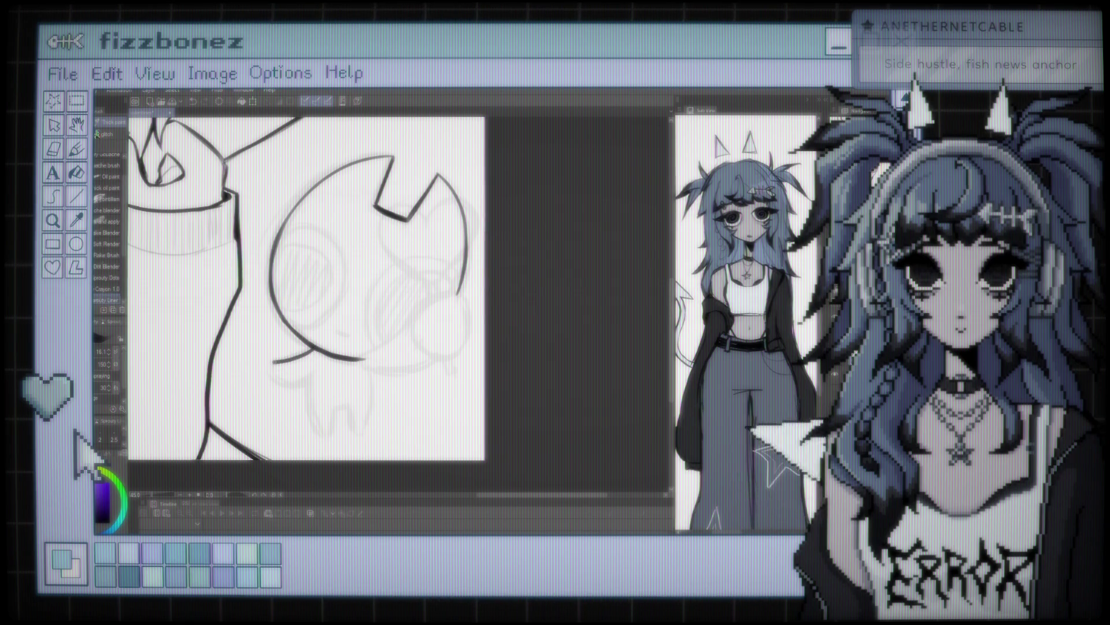
Step: Ink the creature's stubby arm and body curve, zooming out and back in to check it
{"action": "left_click_drag", "start_coordinate": [306, 379], "coordinate": [325, 435]}
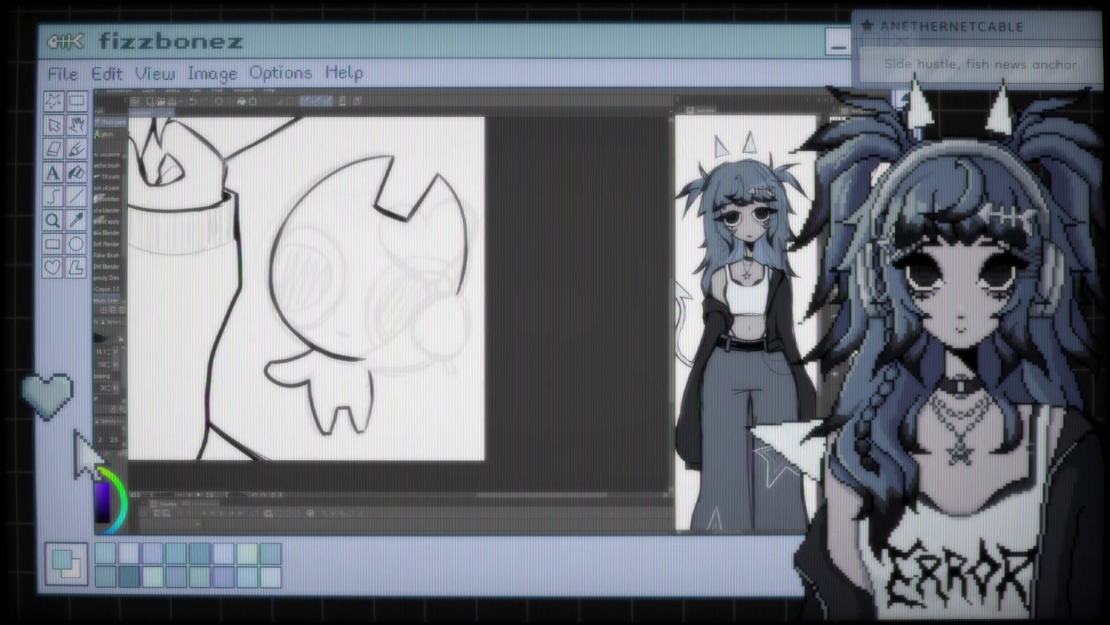
{"action": "key", "text": "ctrl+minus"}
{"action": "key", "text": "ctrl+minus"}
{"action": "key", "text": "ctrl+plus"}
{"action": "key", "text": "ctrl+plus"}
{"action": "key", "text": "ctrl+minus"}
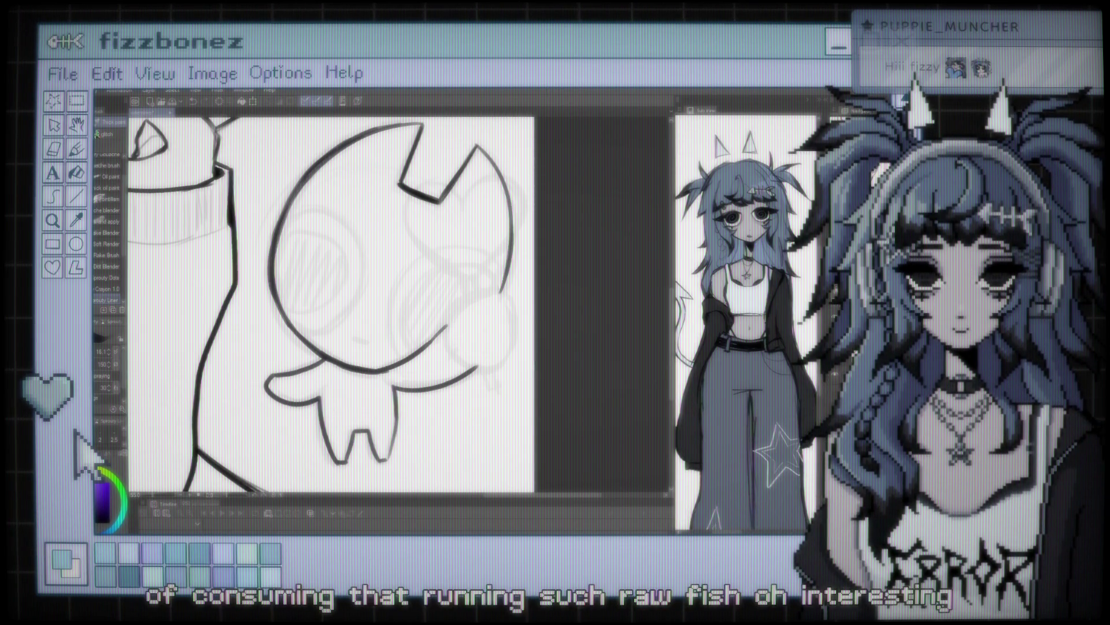
Step: Lasso the creature's lower body linework, reposition it under the head, and deselect
{"action": "scroll", "coordinate": [329, 278], "scroll_direction": "down", "scroll_amount": 5}
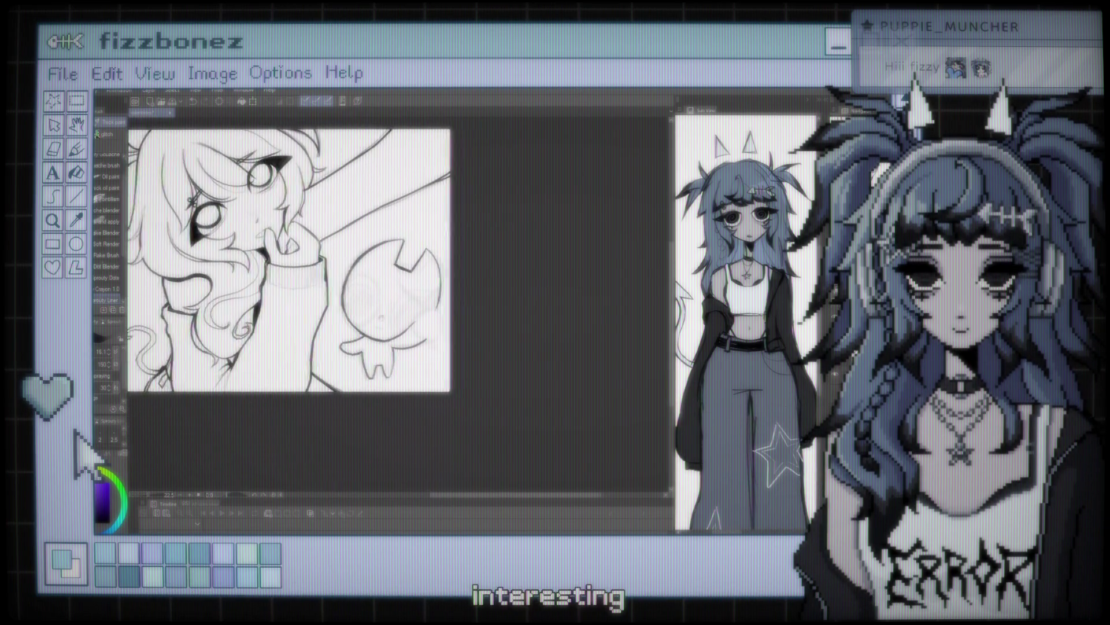
{"action": "scroll", "coordinate": [451, 353], "scroll_direction": "up", "scroll_amount": 2}
{"action": "scroll", "coordinate": [451, 353], "scroll_direction": "up", "scroll_amount": 2}
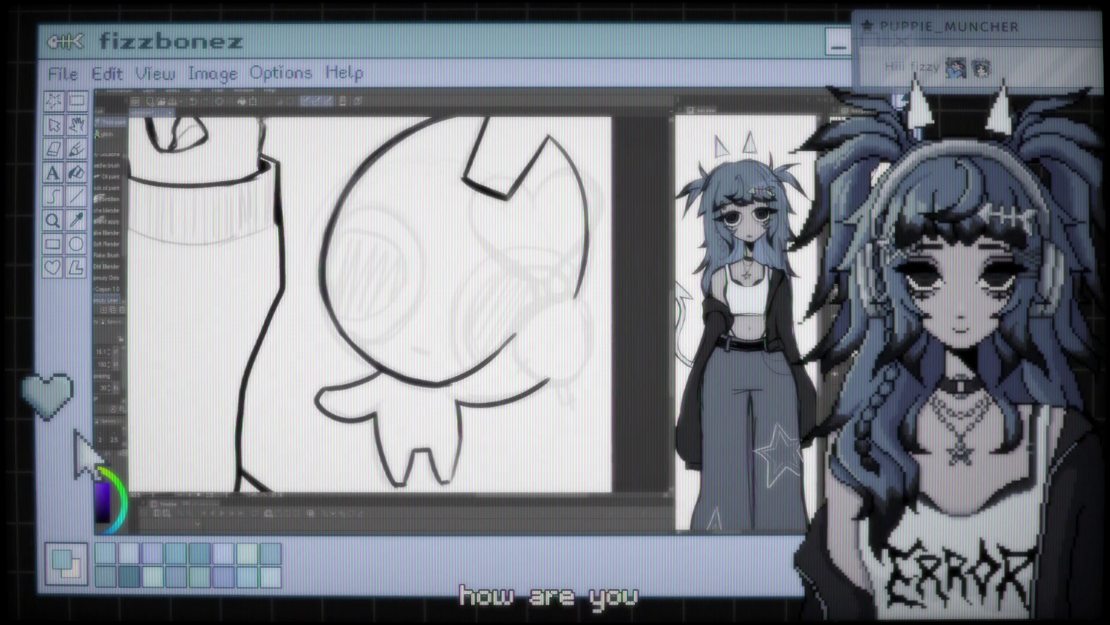
{"action": "key", "text": "m"}
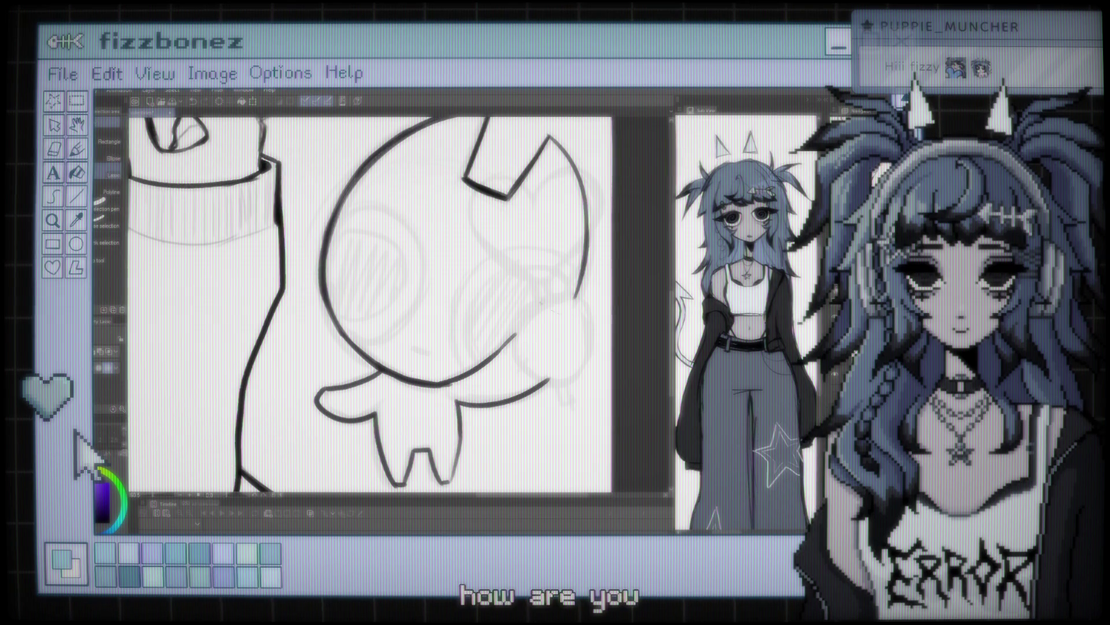
{"action": "left_click_drag", "start_coordinate": [405, 324], "coordinate": [411, 330]}
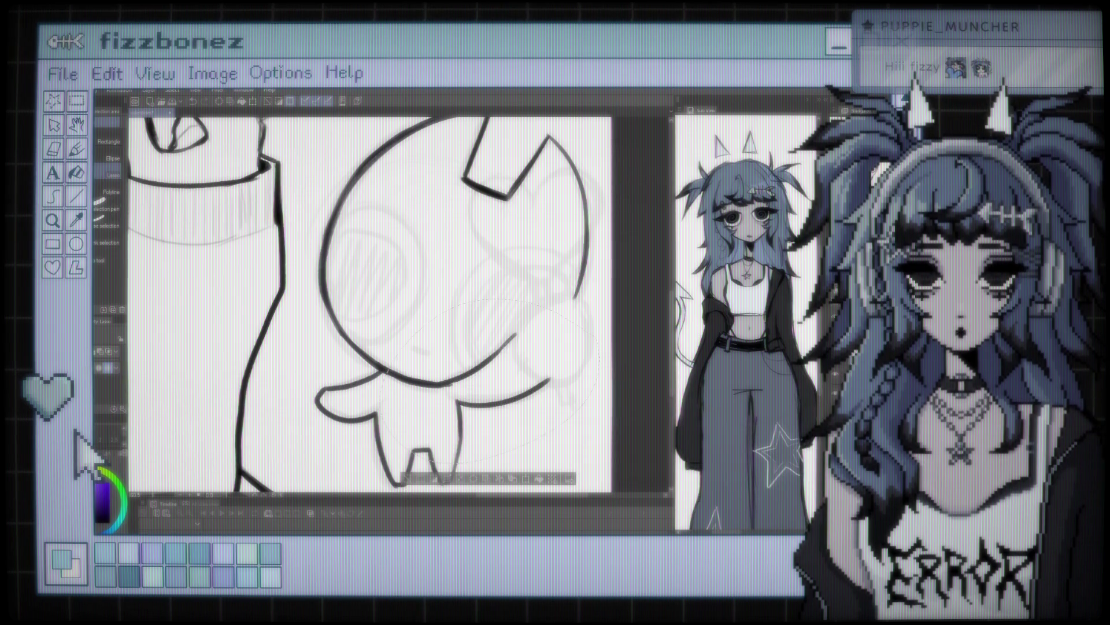
{"action": "key", "text": "ctrl+d"}
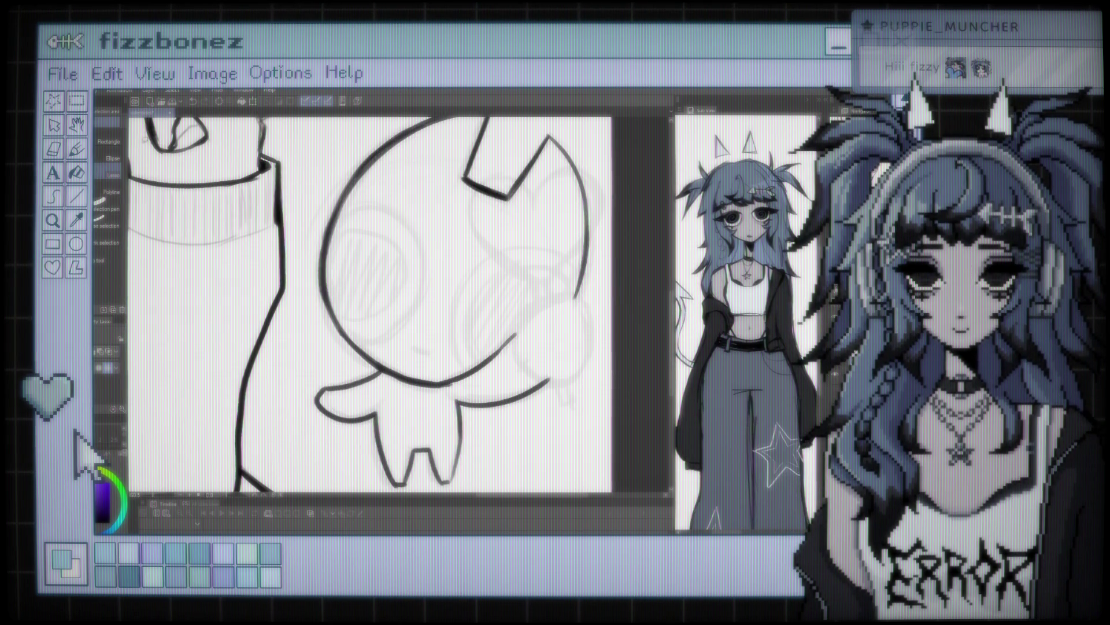
{"action": "scroll", "coordinate": [473, 294], "scroll_direction": "up", "scroll_amount": 1}
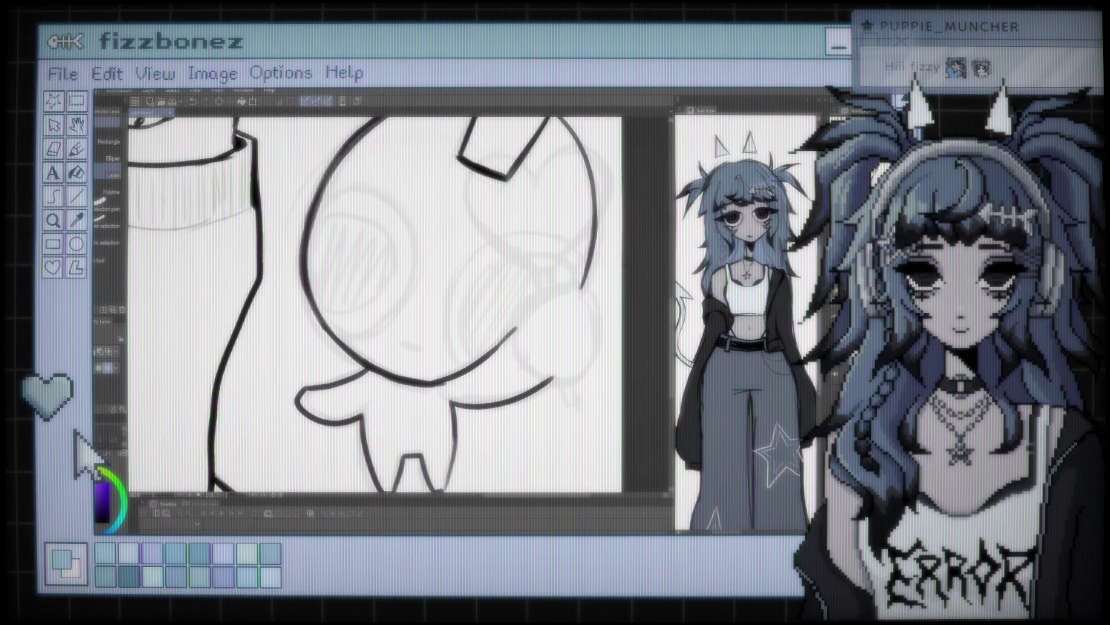
{"action": "key", "text": "b"}
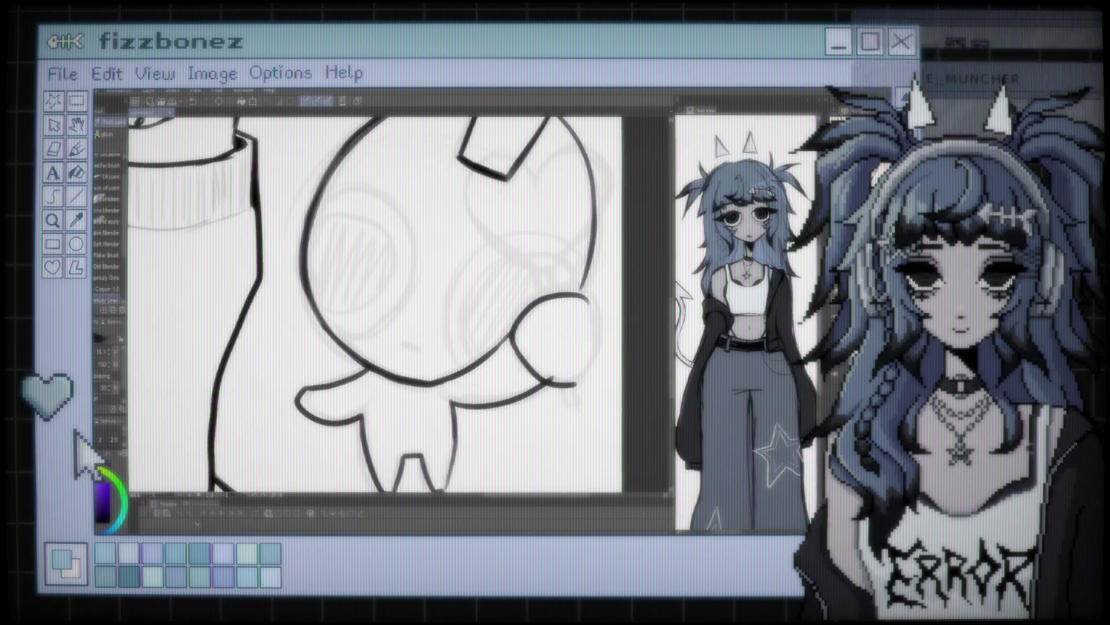
{"action": "left_click_drag", "start_coordinate": [589, 302], "coordinate": [573, 383]}
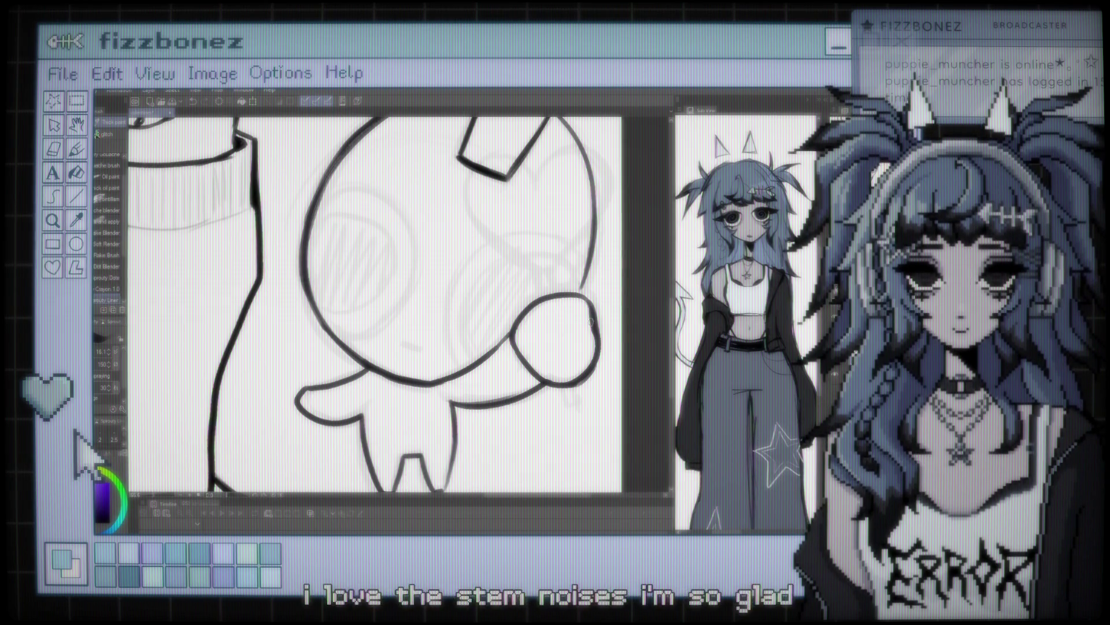
{"action": "key", "text": "ctrl+minus"}
{"action": "key", "text": "ctrl+minus"}
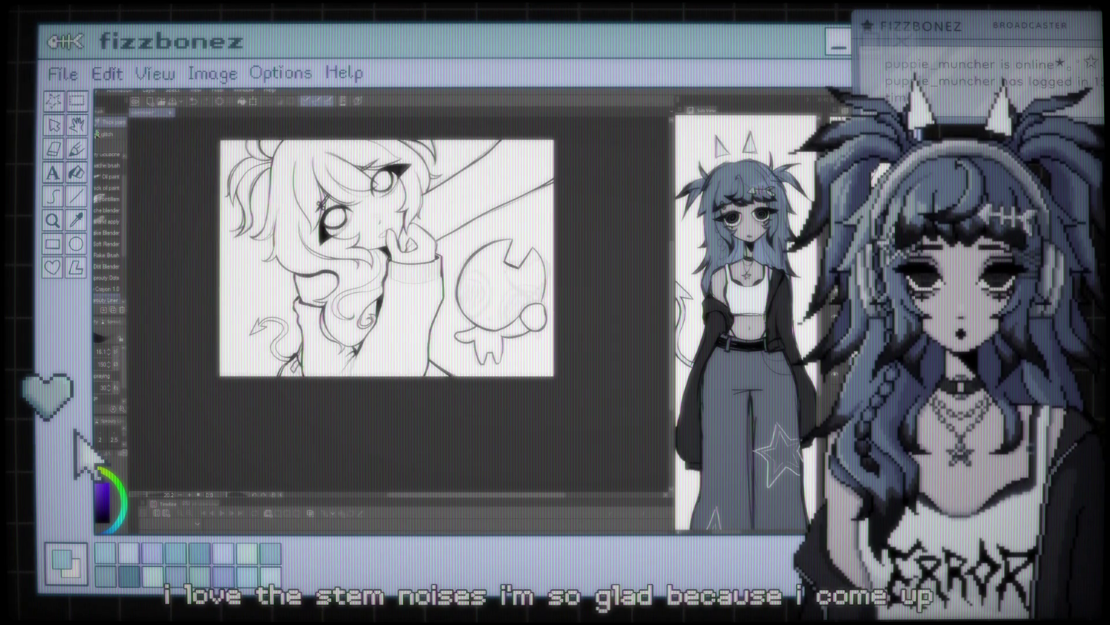
{"action": "scroll", "coordinate": [509, 359], "scroll_direction": "up", "scroll_amount": 5}
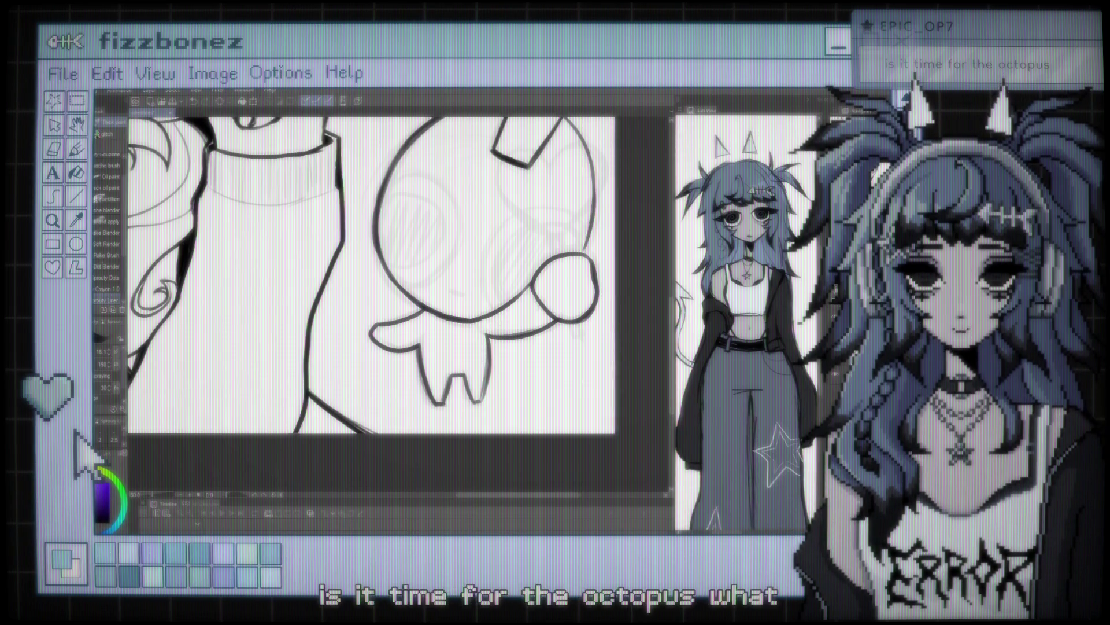
Step: Draw a small mouth stroke on the creature's face
{"action": "scroll", "coordinate": [370, 301], "scroll_direction": "up", "scroll_amount": 3}
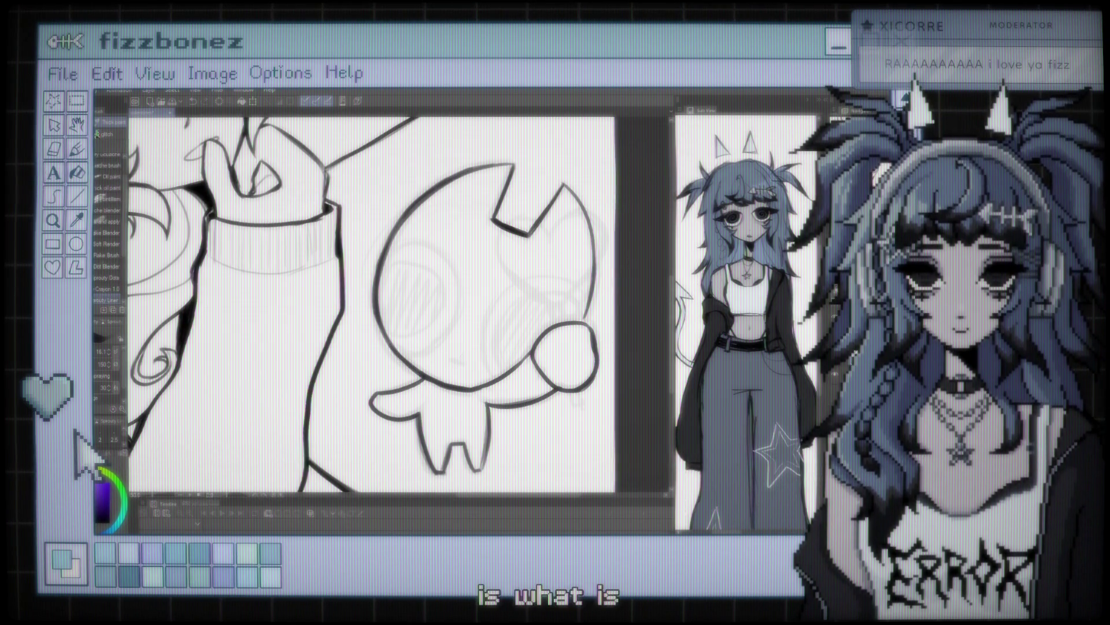
{"action": "left_click_drag", "start_coordinate": [451, 357], "coordinate": [463, 362]}
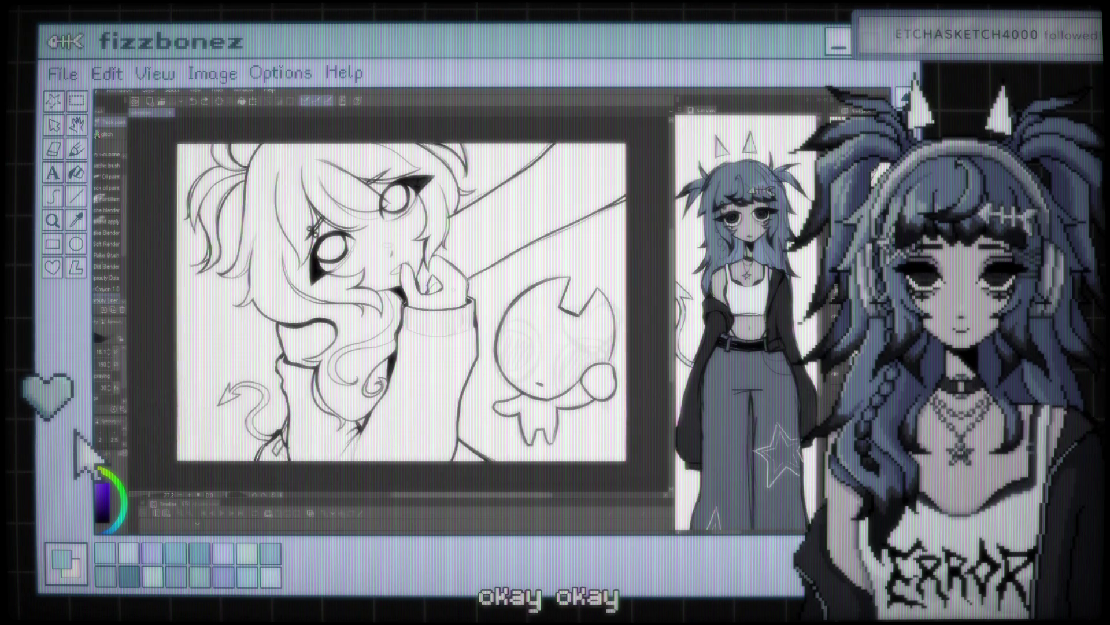
{"action": "scroll", "coordinate": [396, 303], "scroll_direction": "down", "scroll_amount": 3}
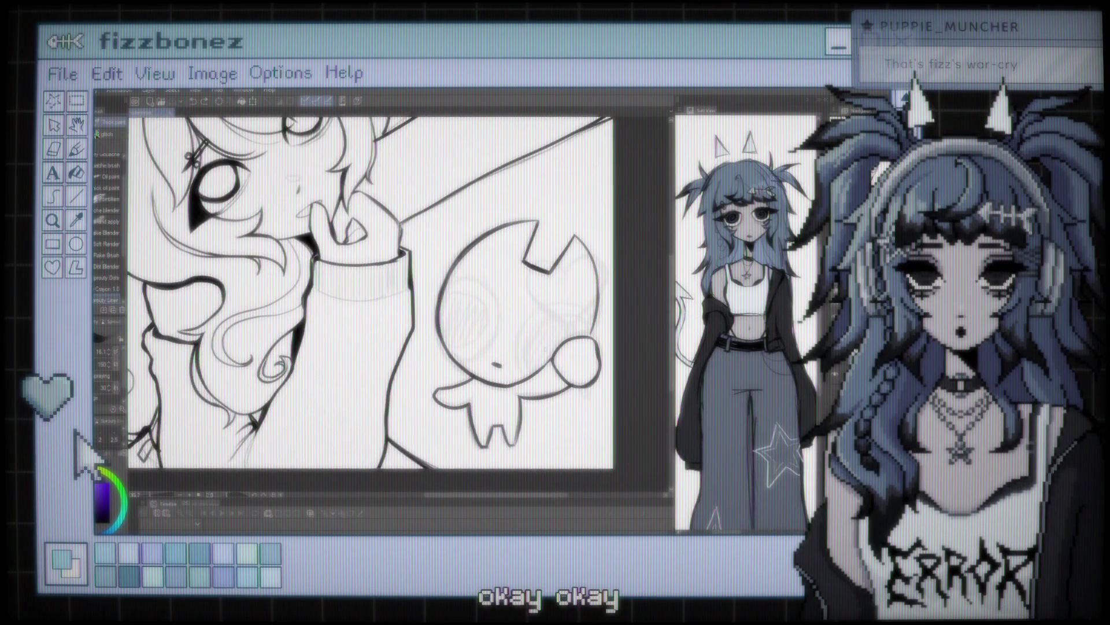
{"action": "scroll", "coordinate": [363, 281], "scroll_direction": "up", "scroll_amount": 2}
{"action": "scroll", "coordinate": [363, 281], "scroll_direction": "up", "scroll_amount": 2}
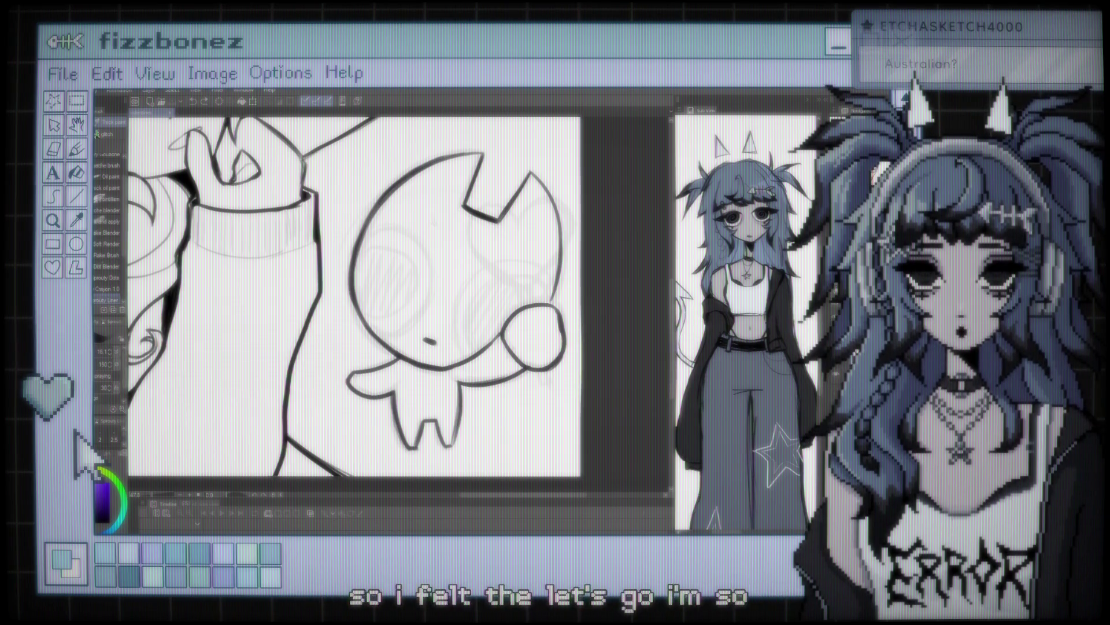
Step: Zoom and scroll the canvas to frame the creature for inking its eyes
{"action": "key", "text": "ctrl+minus"}
{"action": "key", "text": "ctrl+plus"}
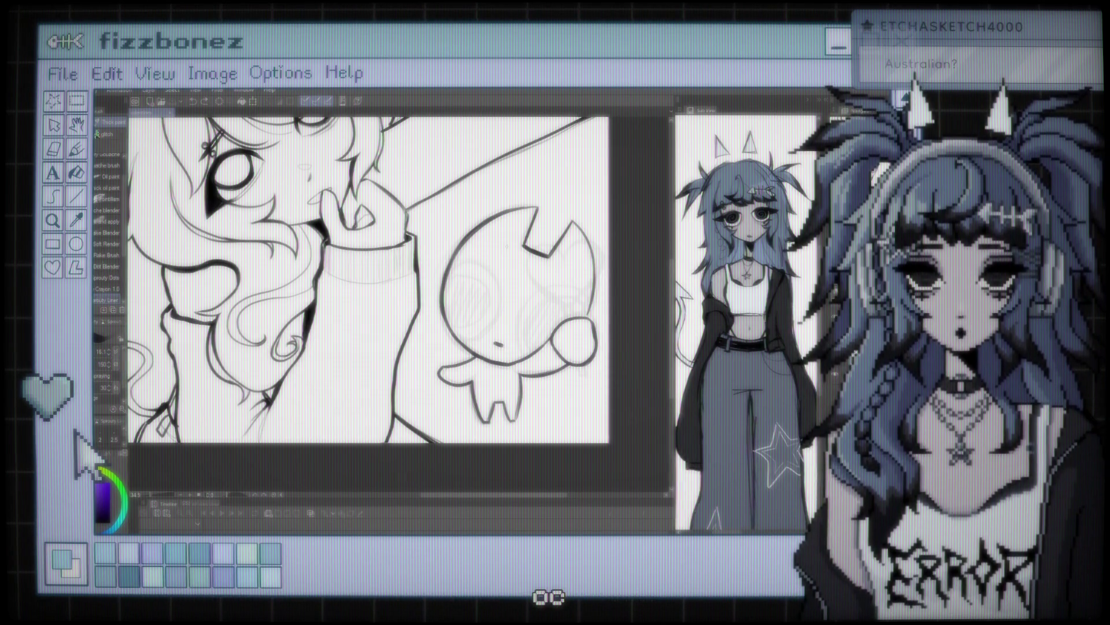
{"action": "scroll", "coordinate": [370, 278], "scroll_direction": "up", "scroll_amount": 3}
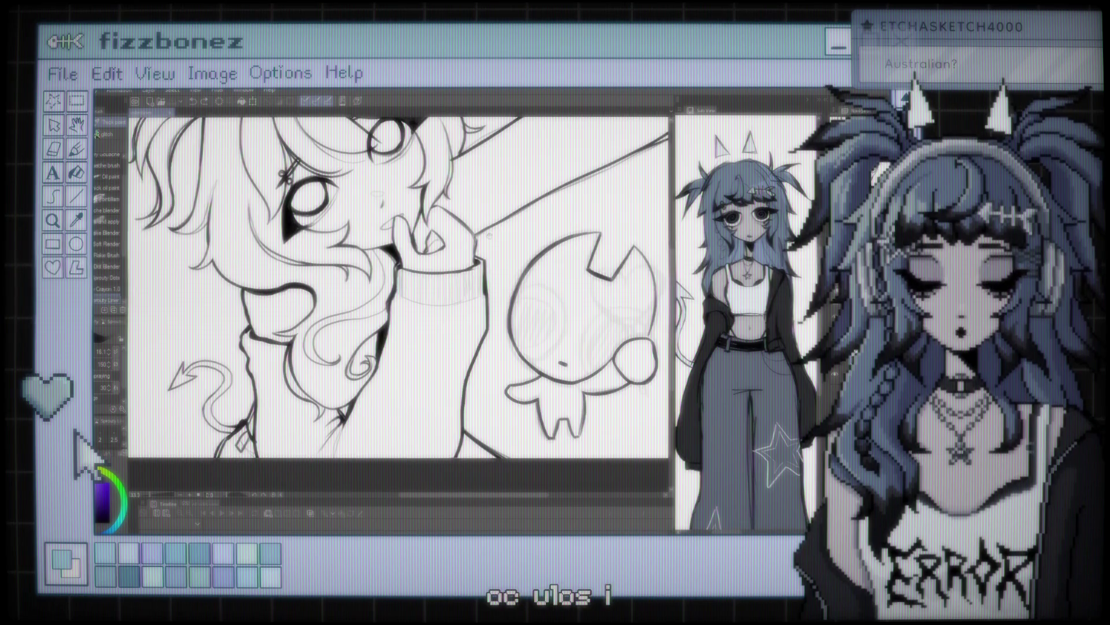
{"action": "scroll", "coordinate": [376, 301], "scroll_direction": "down", "scroll_amount": 3}
{"action": "scroll", "coordinate": [399, 306], "scroll_direction": "up", "scroll_amount": 3}
{"action": "scroll", "coordinate": [399, 307], "scroll_direction": "down", "scroll_amount": 2}
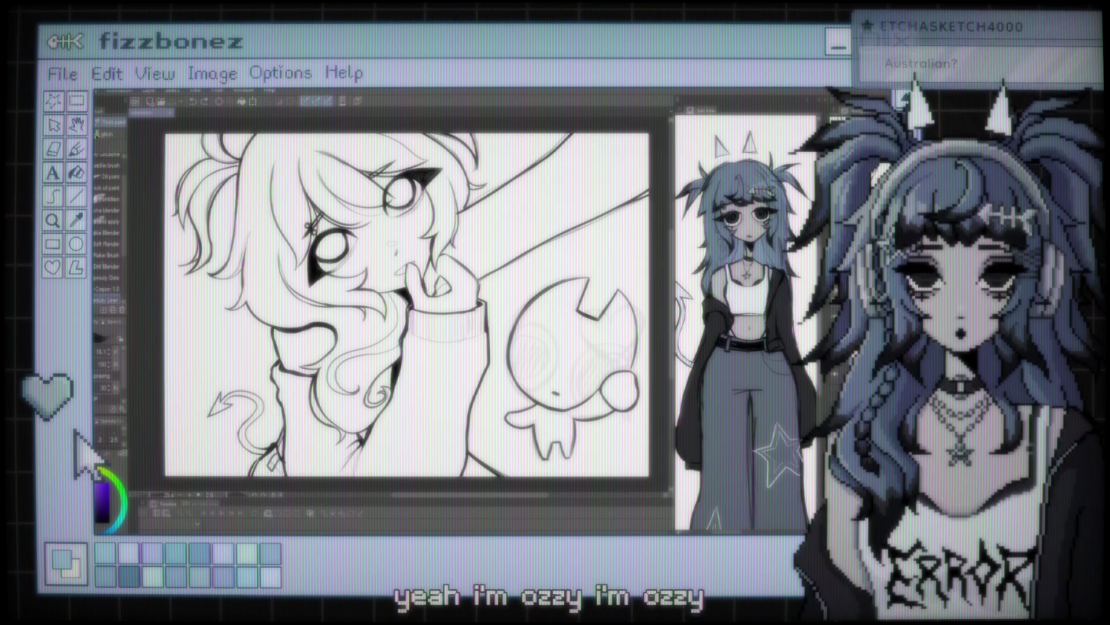
{"action": "scroll", "coordinate": [408, 305], "scroll_direction": "down", "scroll_amount": 1}
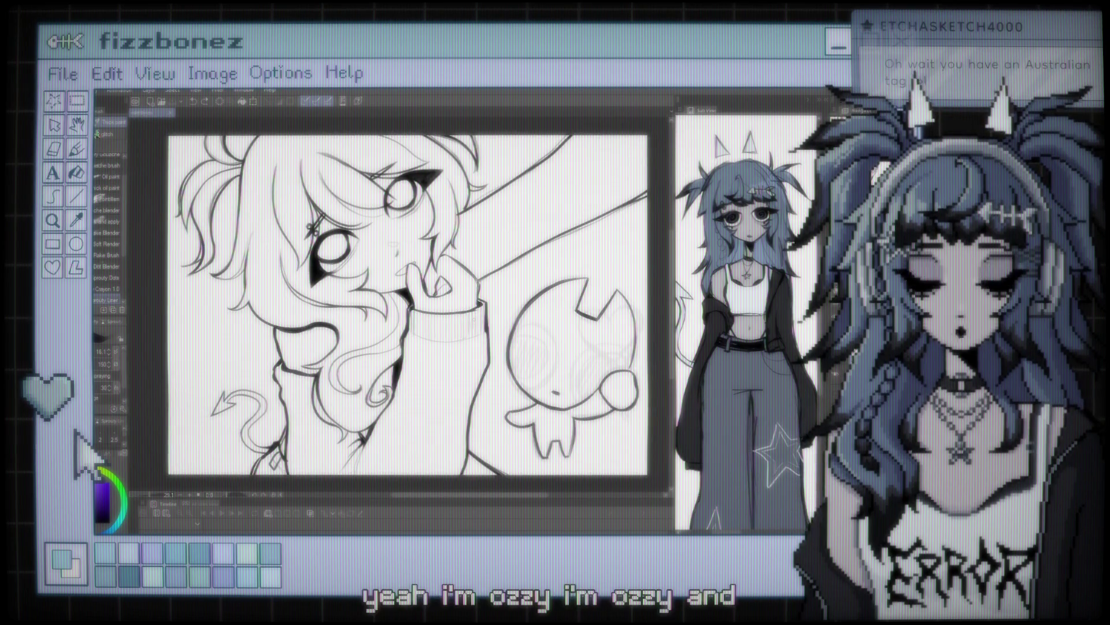
{"action": "scroll", "coordinate": [382, 295], "scroll_direction": "up", "scroll_amount": 2}
{"action": "scroll", "coordinate": [381, 295], "scroll_direction": "up", "scroll_amount": 1}
{"action": "scroll", "coordinate": [382, 295], "scroll_direction": "up", "scroll_amount": 1}
{"action": "scroll", "coordinate": [563, 364], "scroll_direction": "up", "scroll_amount": 1}
{"action": "scroll", "coordinate": [562, 365], "scroll_direction": "up", "scroll_amount": 1}
{"action": "scroll", "coordinate": [562, 364], "scroll_direction": "up", "scroll_amount": 1}
{"action": "scroll", "coordinate": [563, 364], "scroll_direction": "up", "scroll_amount": 1}
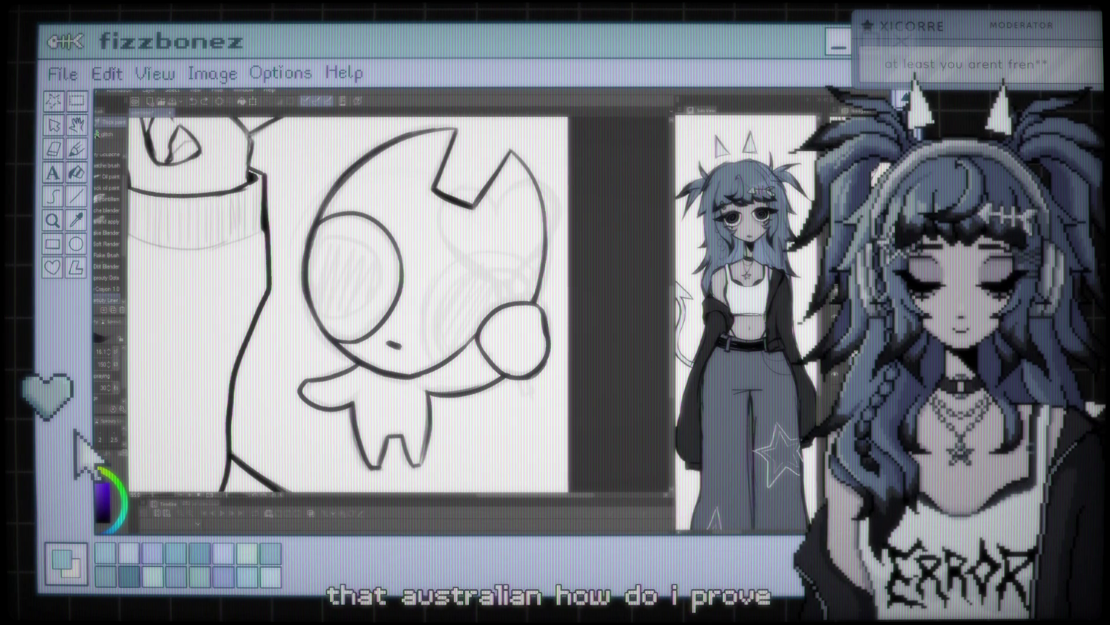
{"action": "scroll", "coordinate": [460, 249], "scroll_direction": "down", "scroll_amount": 2}
{"action": "scroll", "coordinate": [460, 249], "scroll_direction": "down", "scroll_amount": 2}
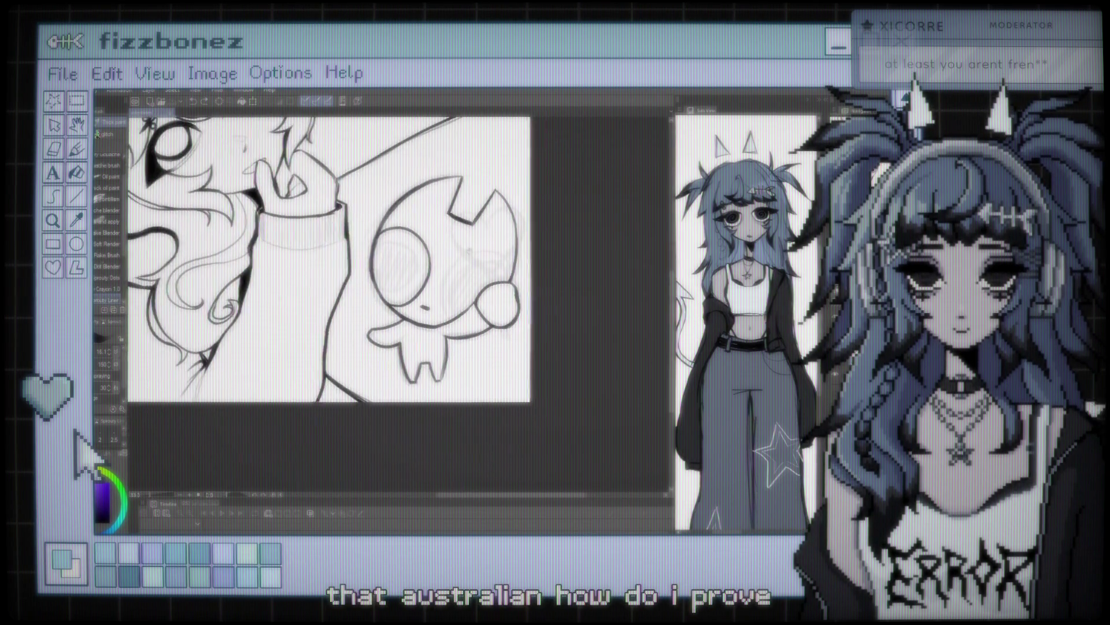
{"action": "scroll", "coordinate": [460, 249], "scroll_direction": "down", "scroll_amount": 2}
{"action": "scroll", "coordinate": [459, 249], "scroll_direction": "down", "scroll_amount": 1}
{"action": "scroll", "coordinate": [416, 301], "scroll_direction": "up", "scroll_amount": 1}
{"action": "scroll", "coordinate": [417, 300], "scroll_direction": "up", "scroll_amount": 1}
{"action": "scroll", "coordinate": [417, 301], "scroll_direction": "up", "scroll_amount": 1}
{"action": "scroll", "coordinate": [416, 301], "scroll_direction": "up", "scroll_amount": 1}
{"action": "scroll", "coordinate": [417, 301], "scroll_direction": "up", "scroll_amount": 1}
{"action": "scroll", "coordinate": [416, 301], "scroll_direction": "up", "scroll_amount": 1}
{"action": "scroll", "coordinate": [417, 301], "scroll_direction": "down", "scroll_amount": 1}
{"action": "scroll", "coordinate": [416, 300], "scroll_direction": "down", "scroll_amount": 2}
{"action": "scroll", "coordinate": [417, 301], "scroll_direction": "up", "scroll_amount": 1}
{"action": "scroll", "coordinate": [417, 301], "scroll_direction": "up", "scroll_amount": 1}
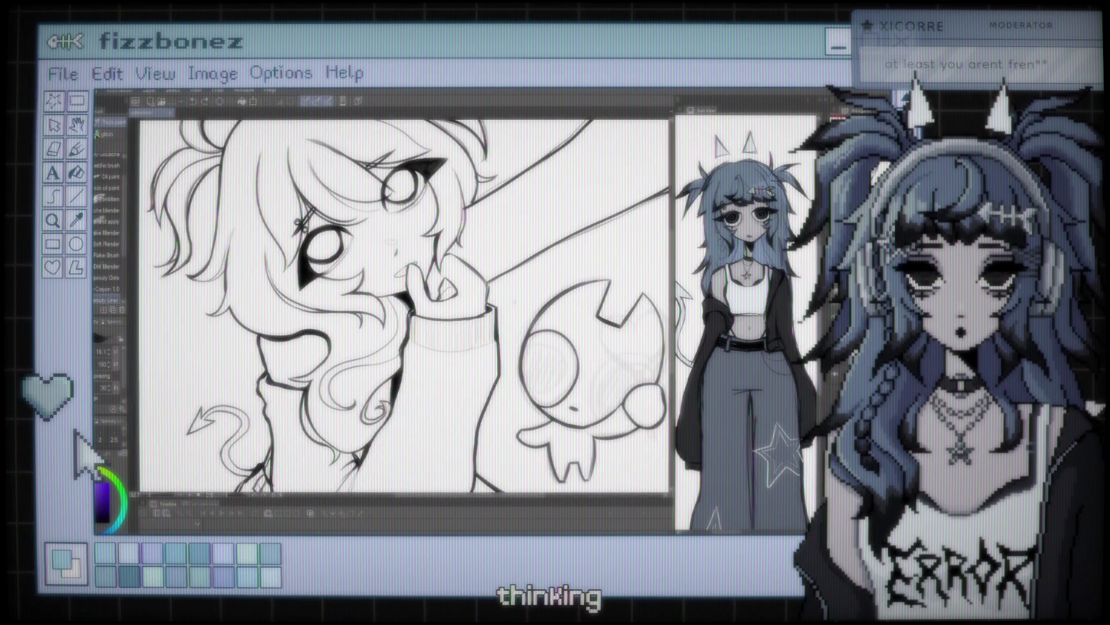
{"action": "scroll", "coordinate": [399, 306], "scroll_direction": "up", "scroll_amount": 1}
{"action": "scroll", "coordinate": [399, 306], "scroll_direction": "up", "scroll_amount": 1}
{"action": "scroll", "coordinate": [399, 306], "scroll_direction": "up", "scroll_amount": 1}
{"action": "scroll", "coordinate": [399, 307], "scroll_direction": "up", "scroll_amount": 1}
{"action": "scroll", "coordinate": [399, 306], "scroll_direction": "up", "scroll_amount": 1}
{"action": "scroll", "coordinate": [399, 306], "scroll_direction": "up", "scroll_amount": 1}
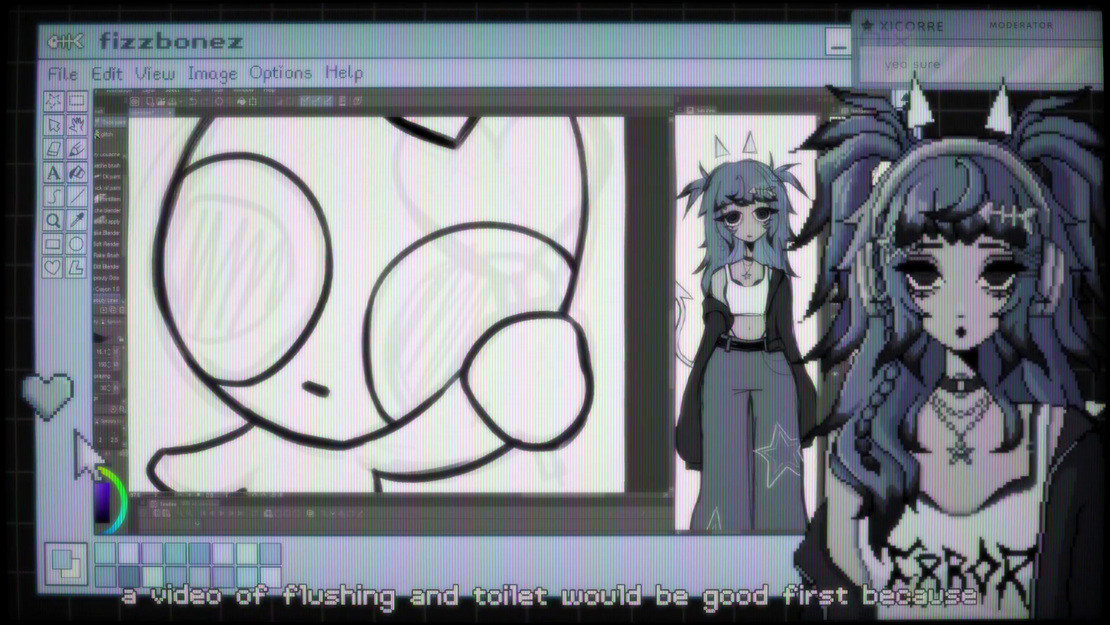
Step: Try curved pupil strokes inside the creature's left eye, undoing the ones that don't fit
{"action": "key", "text": "ctrl+minus"}
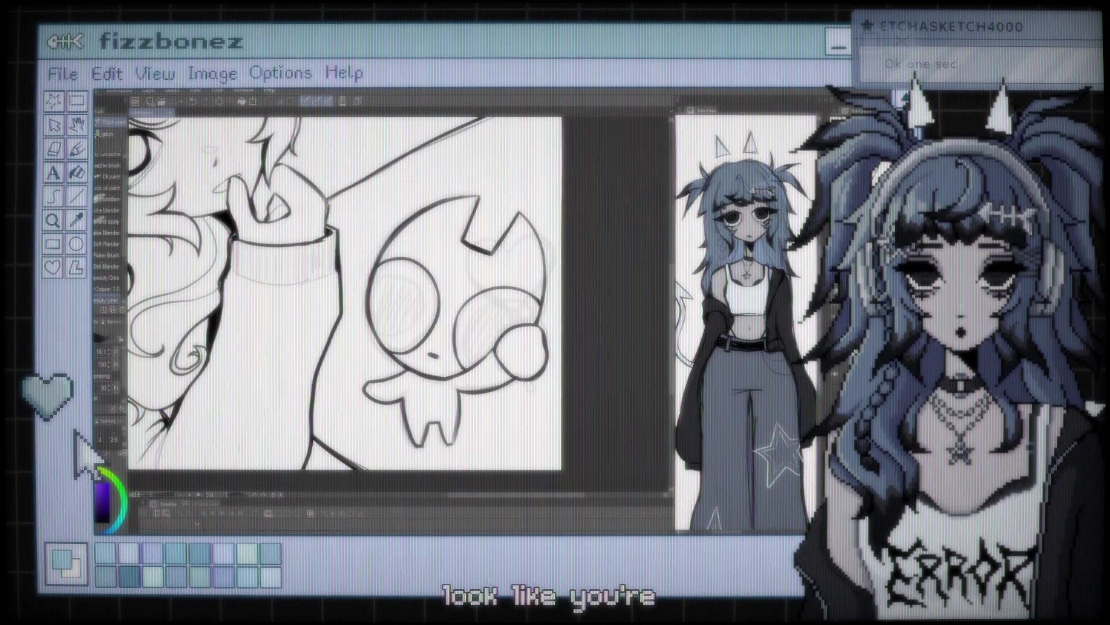
{"action": "key", "text": "ctrl+minus"}
{"action": "key", "text": "ctrl+plus"}
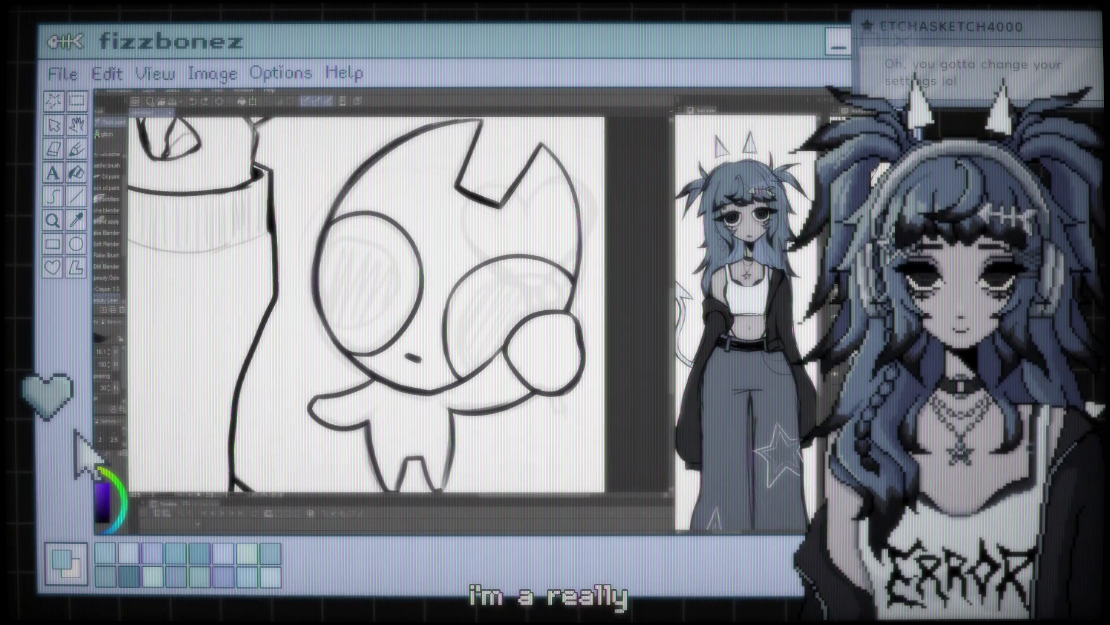
{"action": "left_click_drag", "start_coordinate": [377, 244], "coordinate": [396, 282]}
{"action": "key", "text": "ctrl+z"}
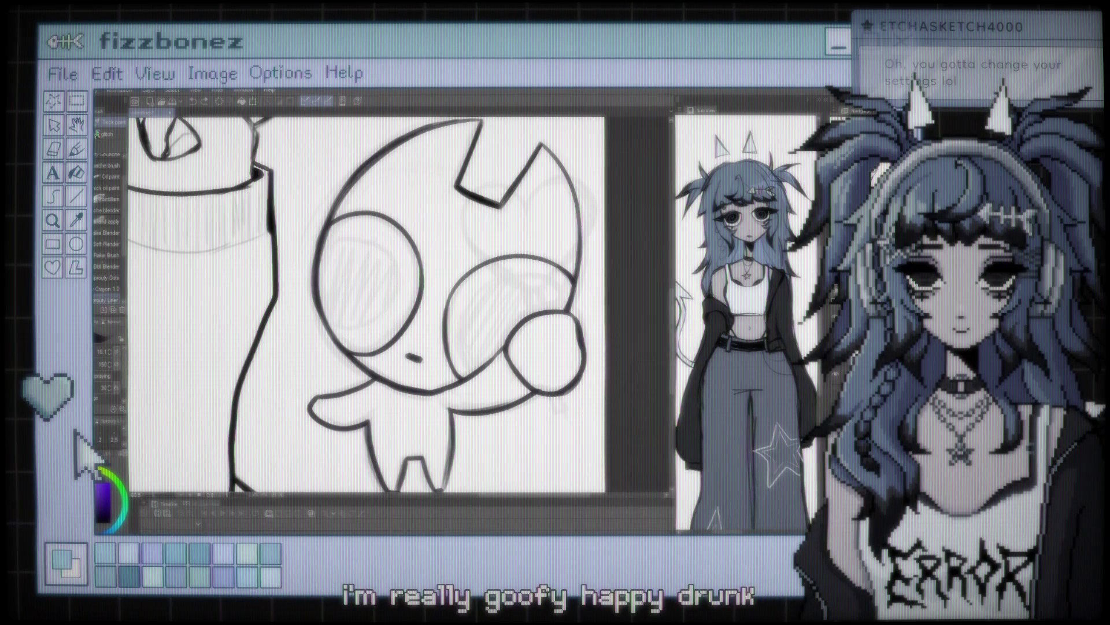
{"action": "left_click_drag", "start_coordinate": [330, 240], "coordinate": [375, 232]}
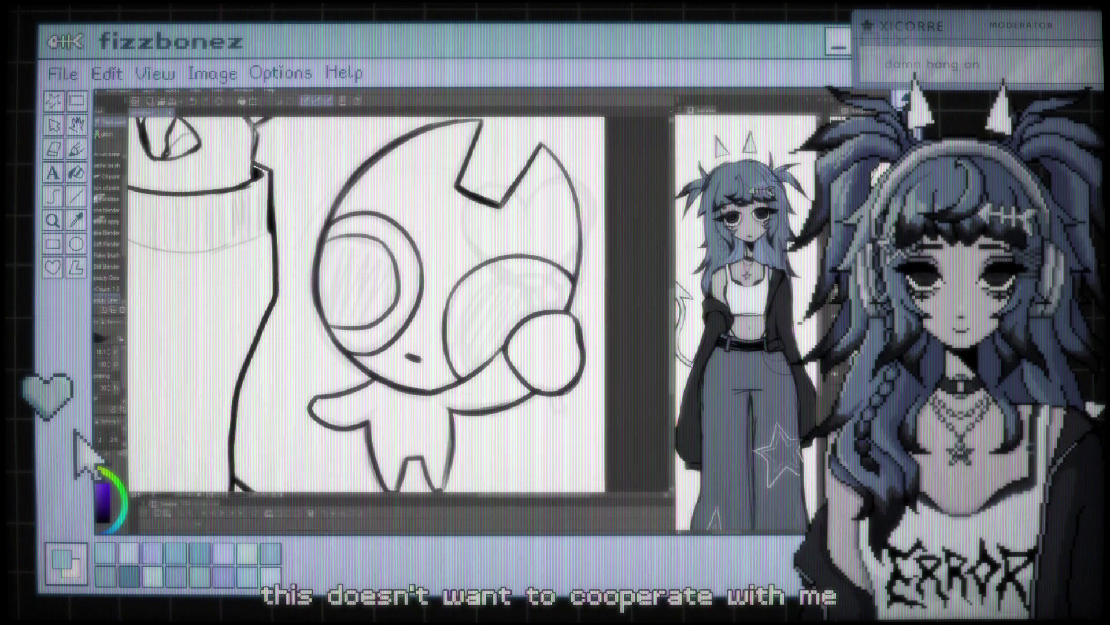
{"action": "key", "text": "ctrl+z"}
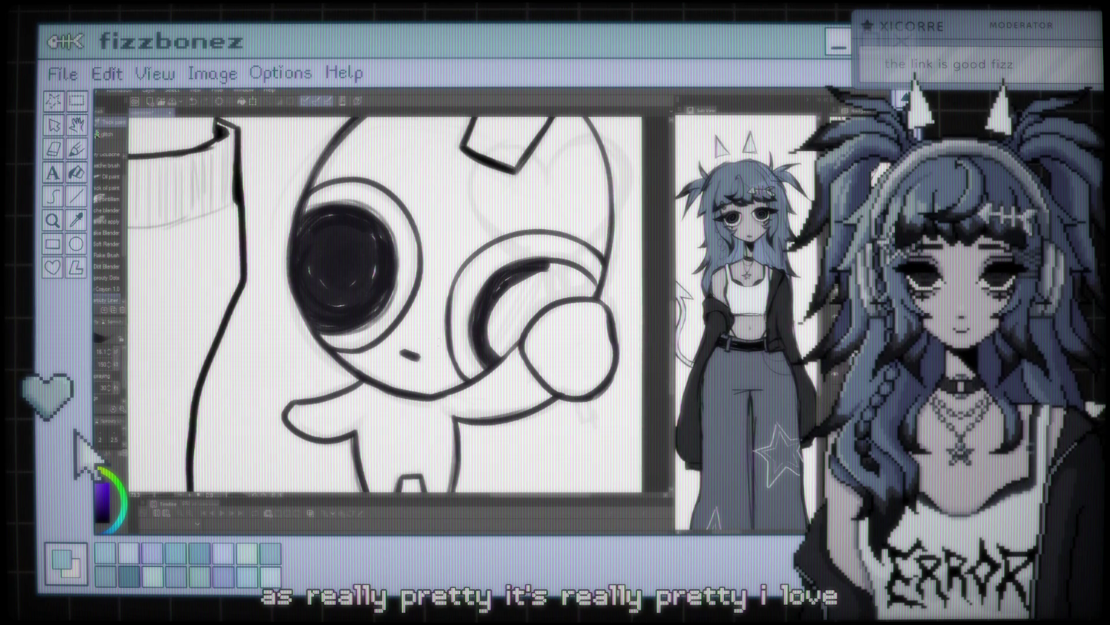
{"action": "left_click_drag", "start_coordinate": [436, 352], "coordinate": [495, 313]}
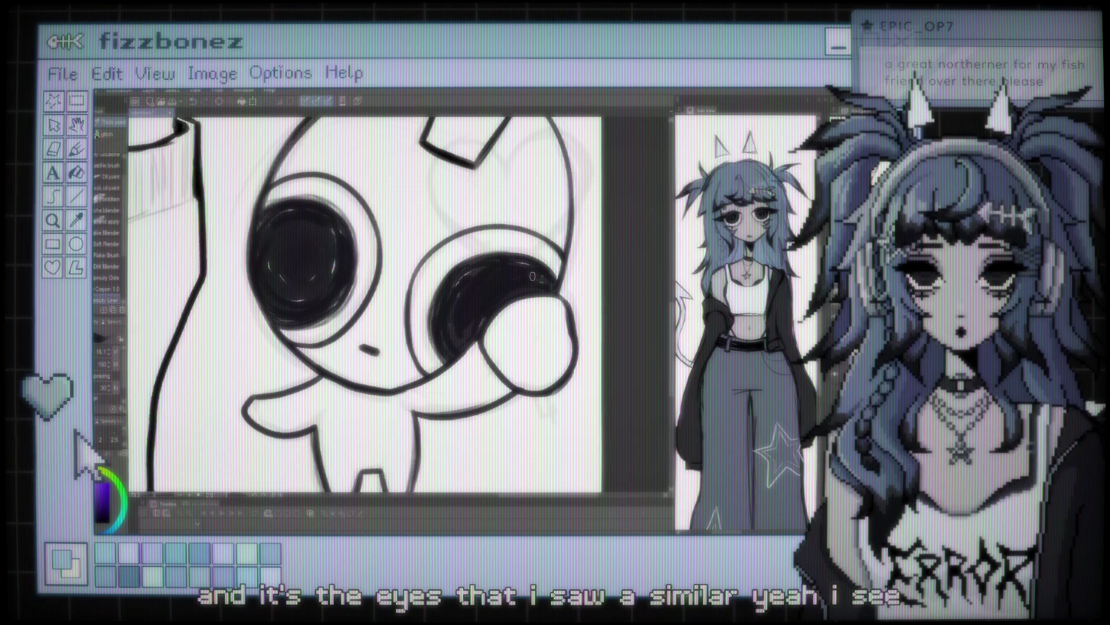
{"action": "scroll", "coordinate": [365, 301], "scroll_direction": "down", "scroll_amount": 2}
{"action": "scroll", "coordinate": [364, 301], "scroll_direction": "down", "scroll_amount": 2}
{"action": "scroll", "coordinate": [365, 301], "scroll_direction": "down", "scroll_amount": 2}
{"action": "scroll", "coordinate": [310, 133], "scroll_direction": "up", "scroll_amount": 1}
{"action": "scroll", "coordinate": [310, 132], "scroll_direction": "up", "scroll_amount": 1}
{"action": "scroll", "coordinate": [310, 133], "scroll_direction": "up", "scroll_amount": 1}
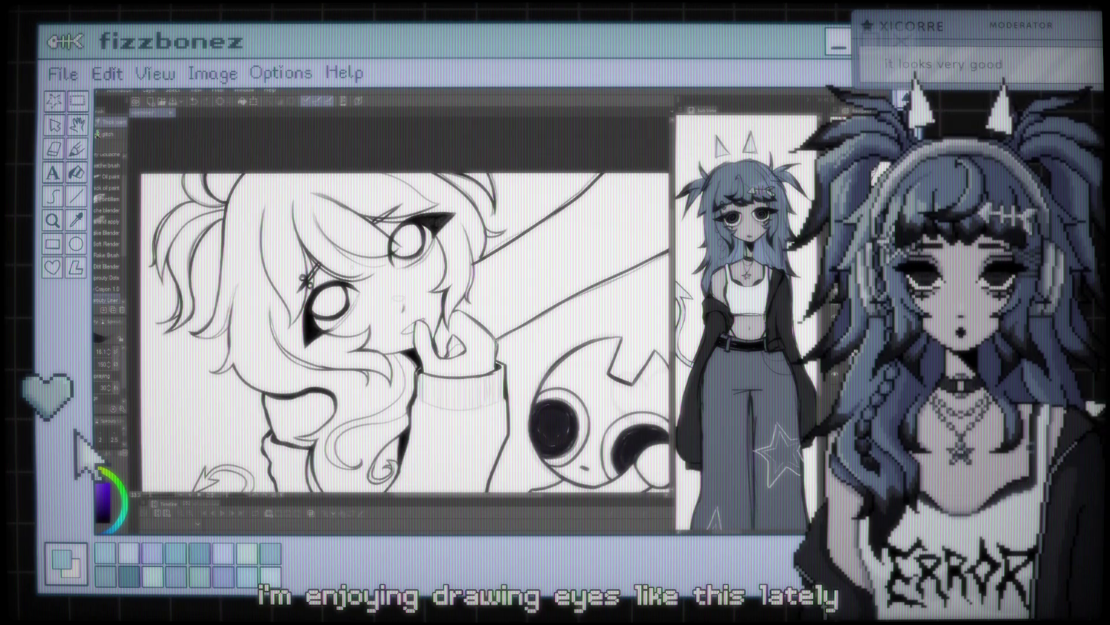
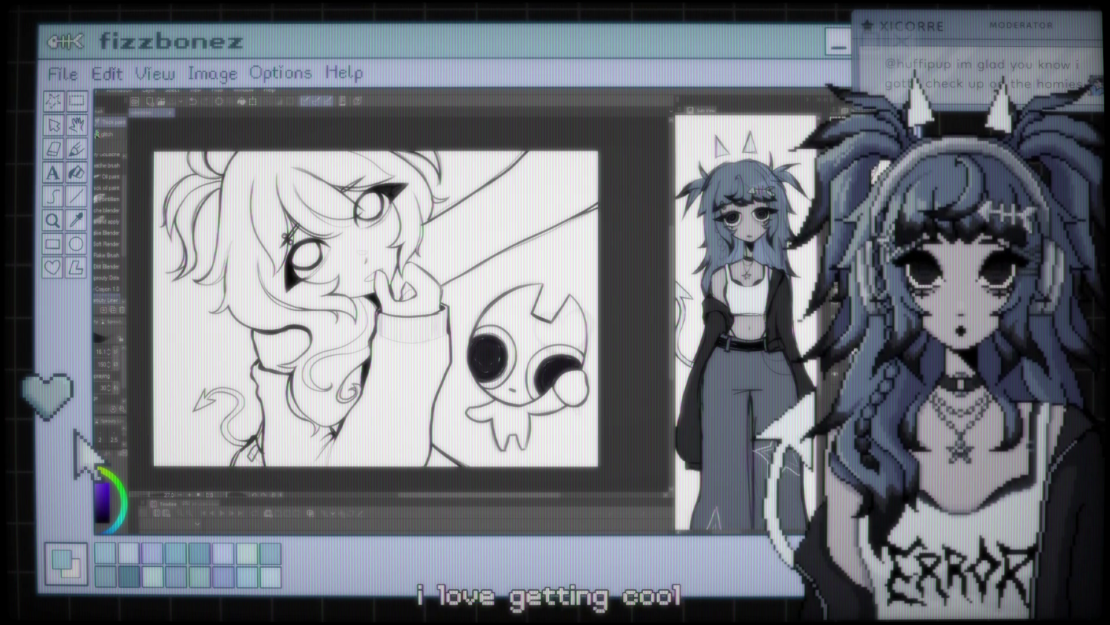
Step: Zoom in two steps on the heart lollipop the ghost creature holds
{"action": "key", "text": "ctrl+plus"}
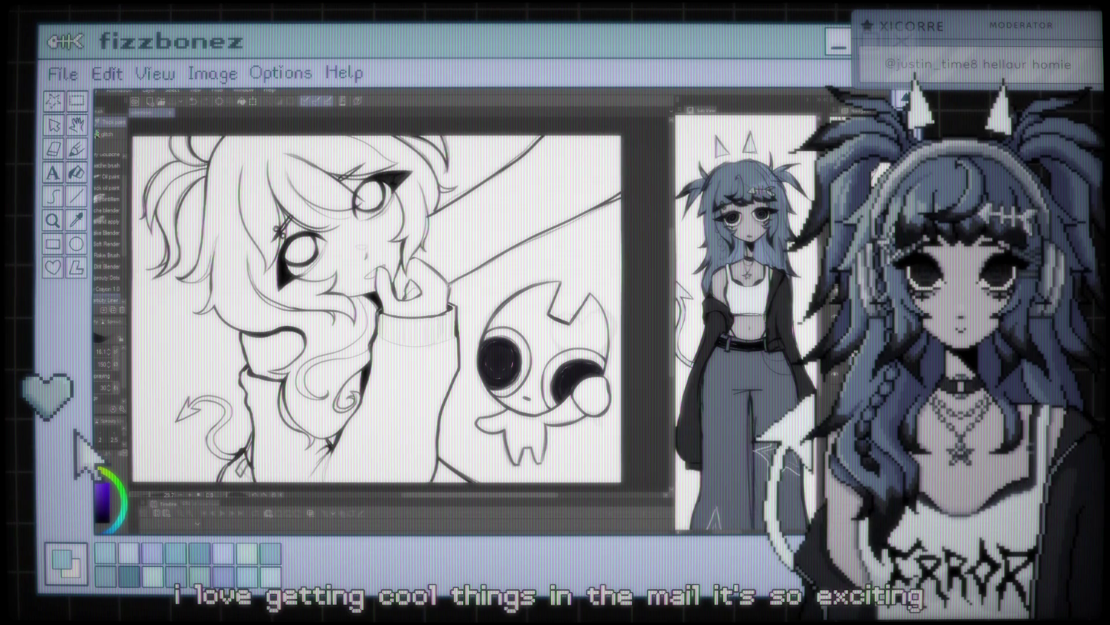
{"action": "key", "text": "ctrl+plus"}
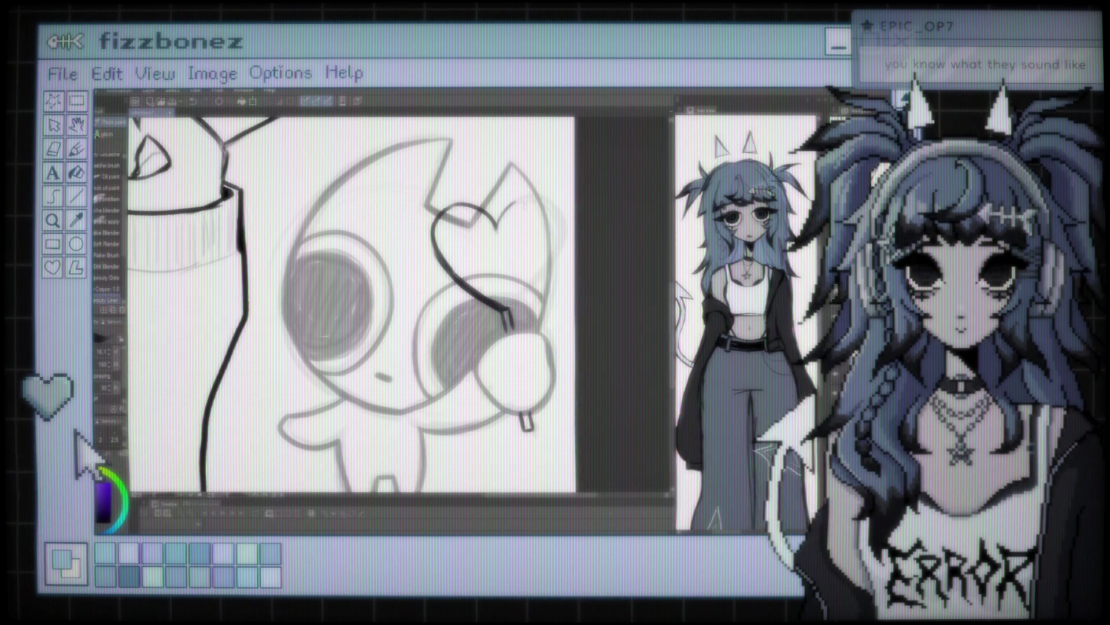
Step: Ink the heart's right lobe and right side down to its closed bottom point
{"action": "left_click_drag", "start_coordinate": [528, 198], "coordinate": [560, 226]}
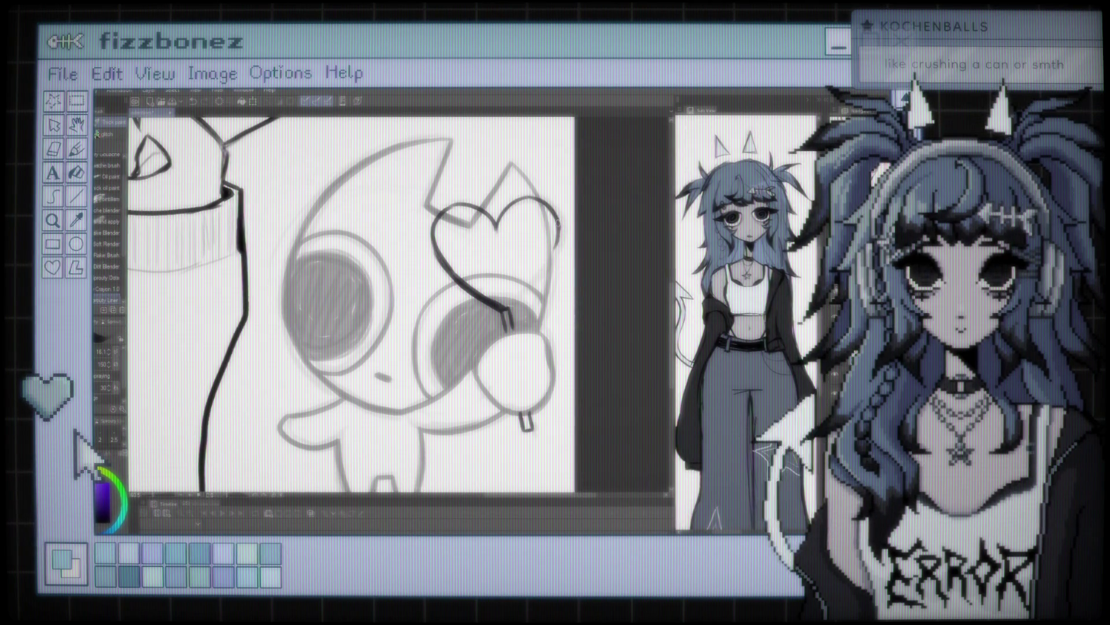
{"action": "left_click_drag", "start_coordinate": [558, 234], "coordinate": [510, 303]}
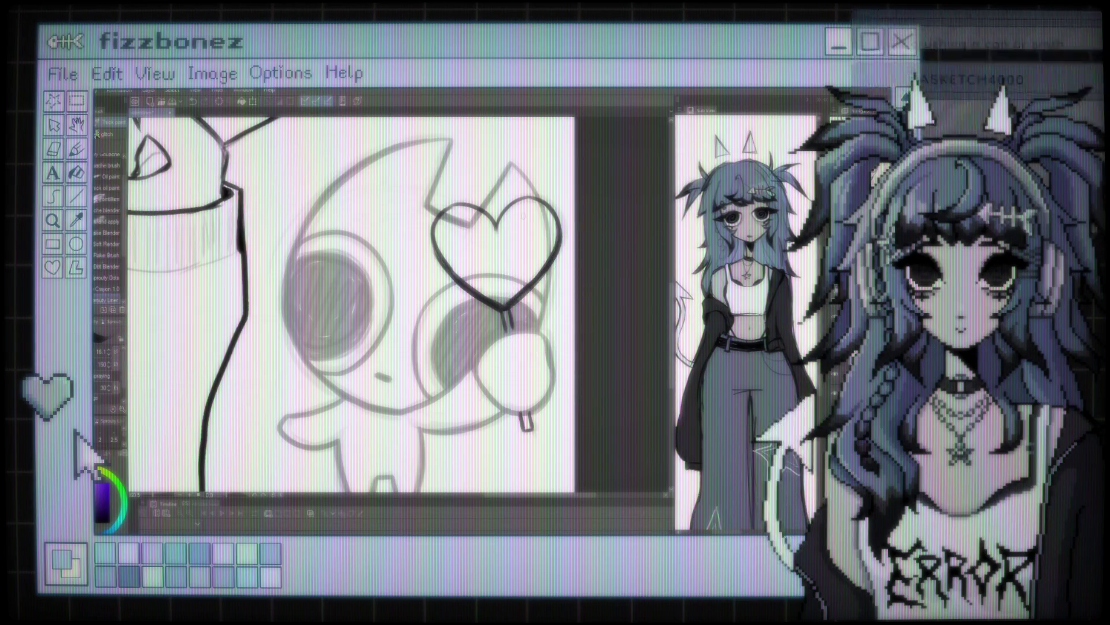
{"action": "scroll", "coordinate": [554, 227], "scroll_direction": "down", "scroll_amount": 2}
{"action": "scroll", "coordinate": [555, 228], "scroll_direction": "down", "scroll_amount": 3}
{"action": "scroll", "coordinate": [555, 227], "scroll_direction": "down", "scroll_amount": 1}
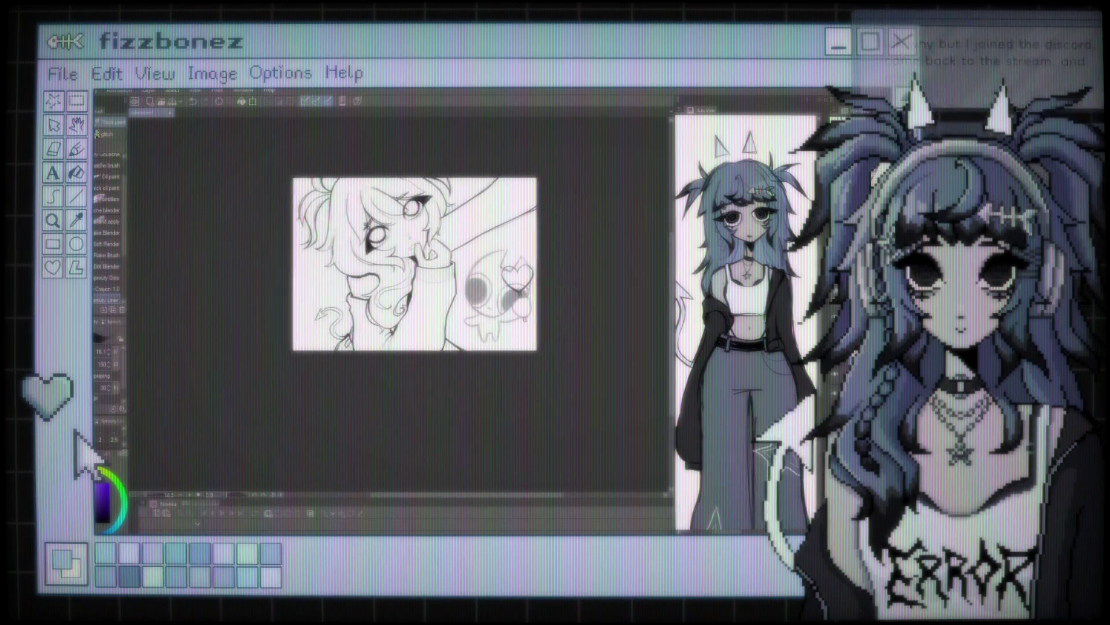
{"action": "scroll", "coordinate": [554, 227], "scroll_direction": "down", "scroll_amount": 1}
{"action": "scroll", "coordinate": [554, 227], "scroll_direction": "up", "scroll_amount": 1}
{"action": "scroll", "coordinate": [555, 228], "scroll_direction": "up", "scroll_amount": 2}
{"action": "scroll", "coordinate": [388, 280], "scroll_direction": "up", "scroll_amount": 1}
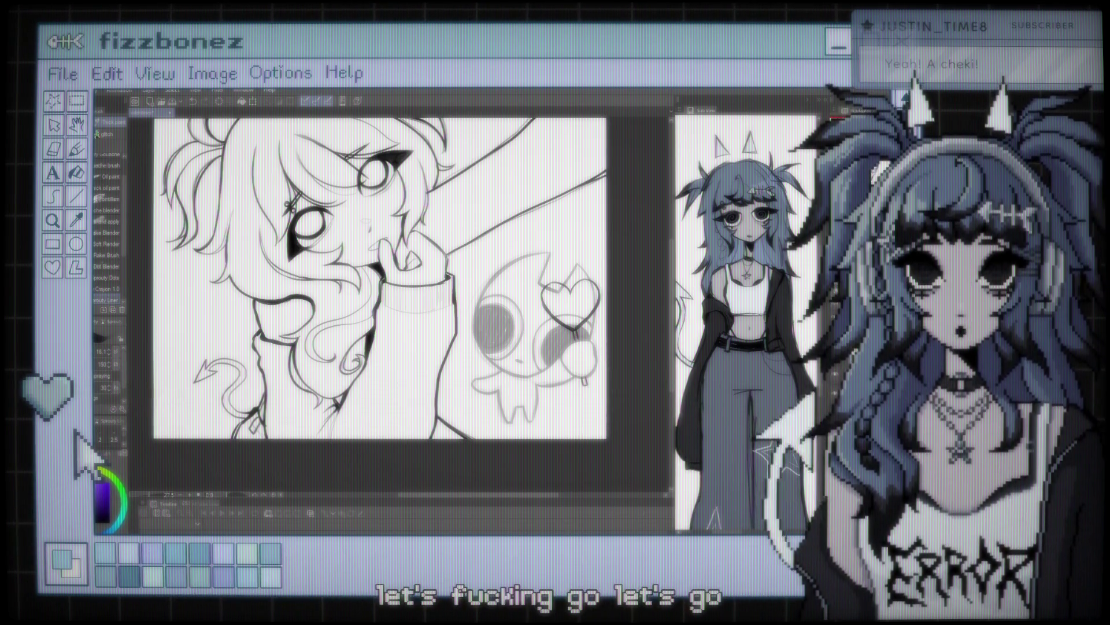
Step: Zoom in on the ghost creature's body and round eyes
{"action": "scroll", "coordinate": [382, 289], "scroll_direction": "up", "scroll_amount": 2}
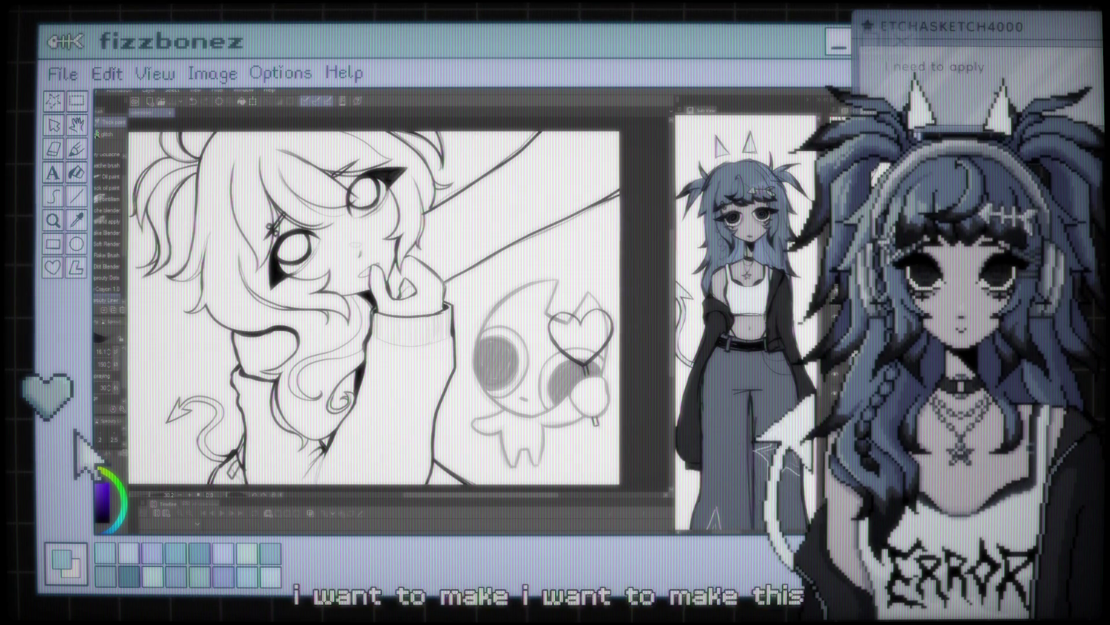
{"action": "scroll", "coordinate": [381, 301], "scroll_direction": "up", "scroll_amount": 1}
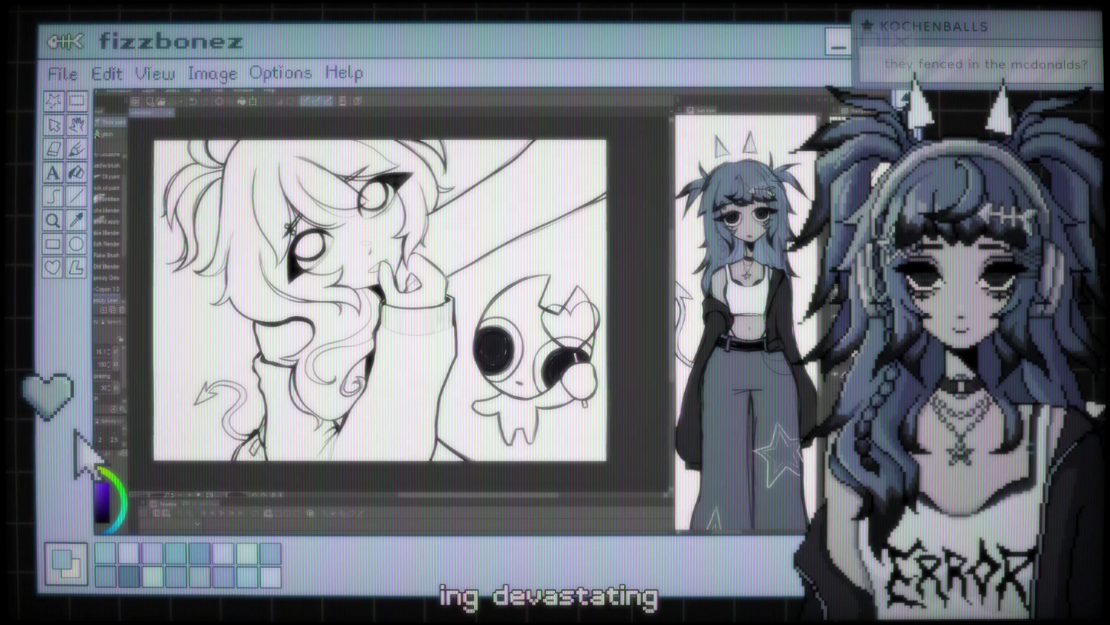
Step: Recentre the drawing and zoom in on the girl's face and hair
{"action": "left_click_drag", "start_coordinate": [381, 301], "coordinate": [438, 279]}
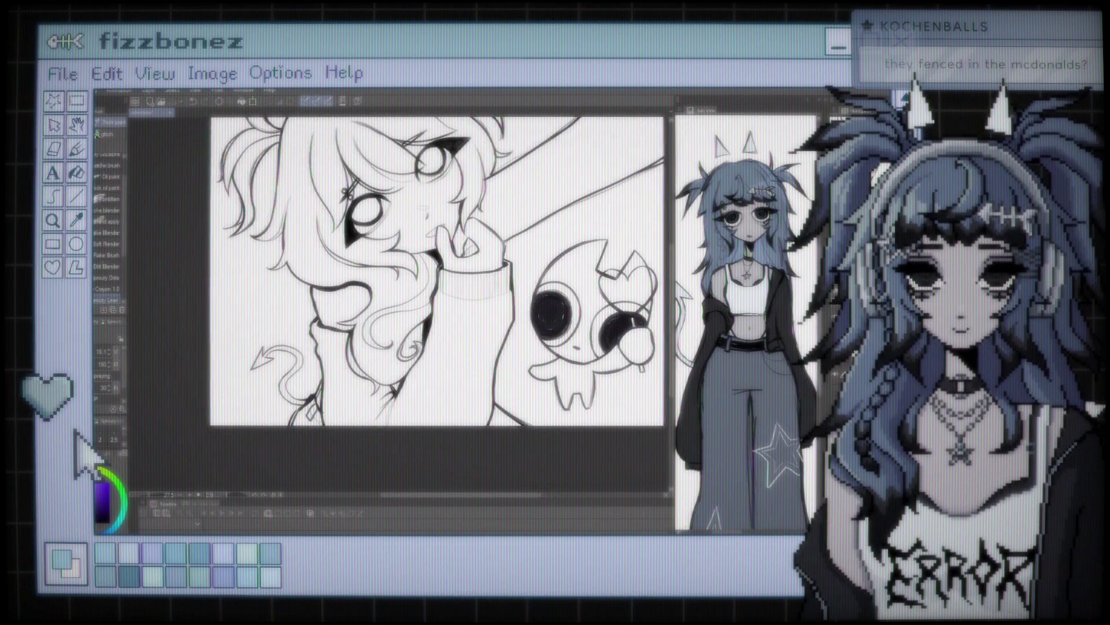
{"action": "scroll", "coordinate": [444, 310], "scroll_direction": "up", "scroll_amount": 1}
{"action": "scroll", "coordinate": [443, 310], "scroll_direction": "up", "scroll_amount": 1}
{"action": "scroll", "coordinate": [444, 310], "scroll_direction": "up", "scroll_amount": 1}
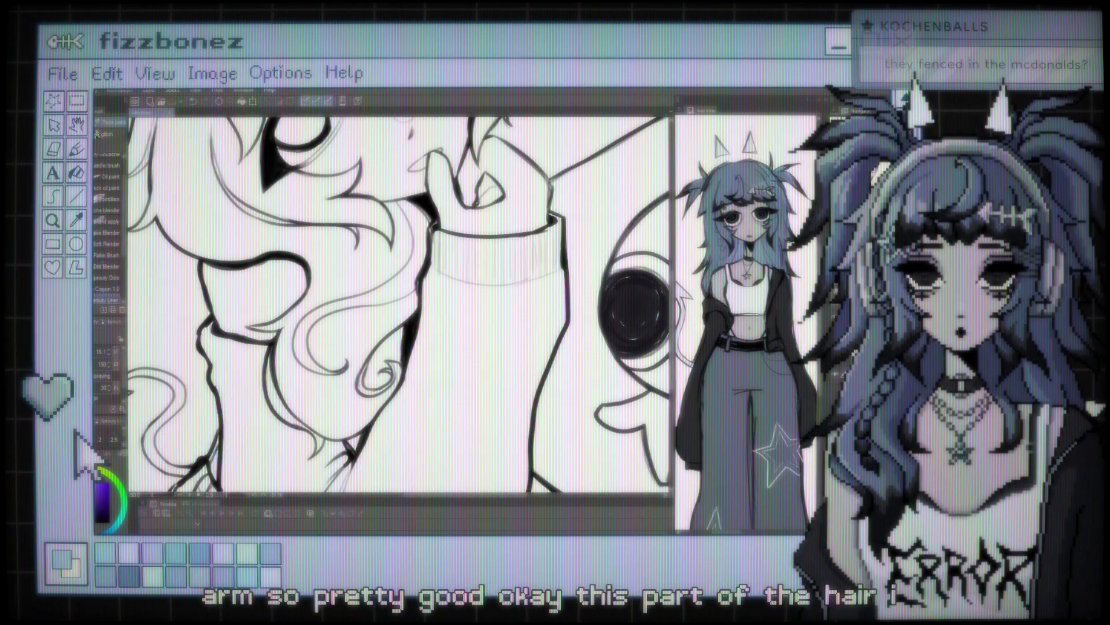
{"action": "scroll", "coordinate": [408, 387], "scroll_direction": "up", "scroll_amount": 1}
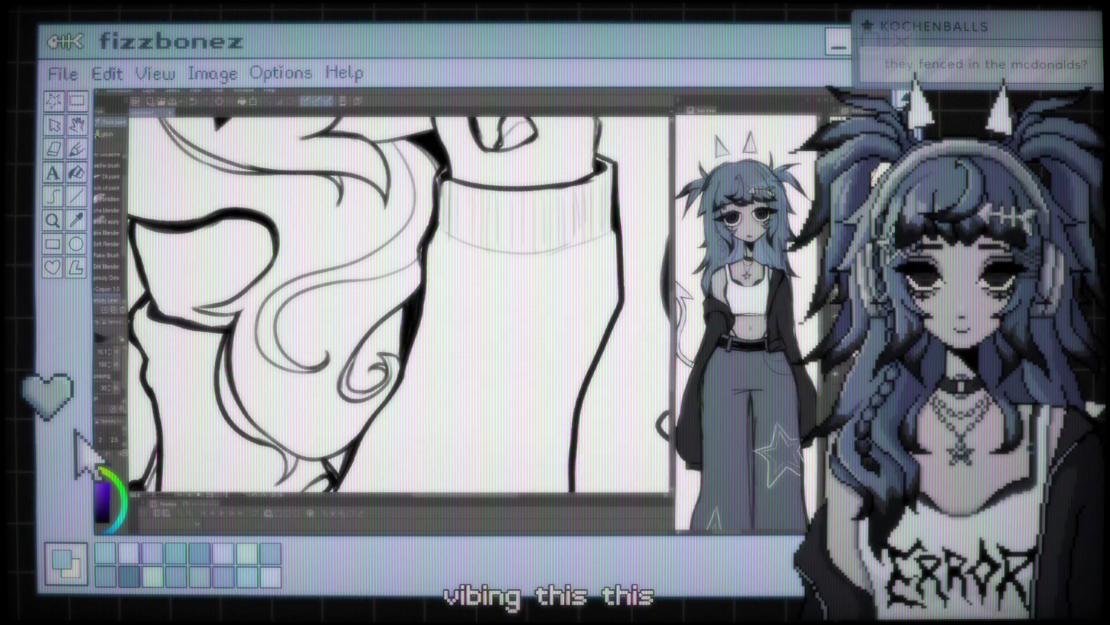
Step: Leave the Liquify tool for a custom brush and re-zoom on the girl's face
{"action": "key", "text": "j"}
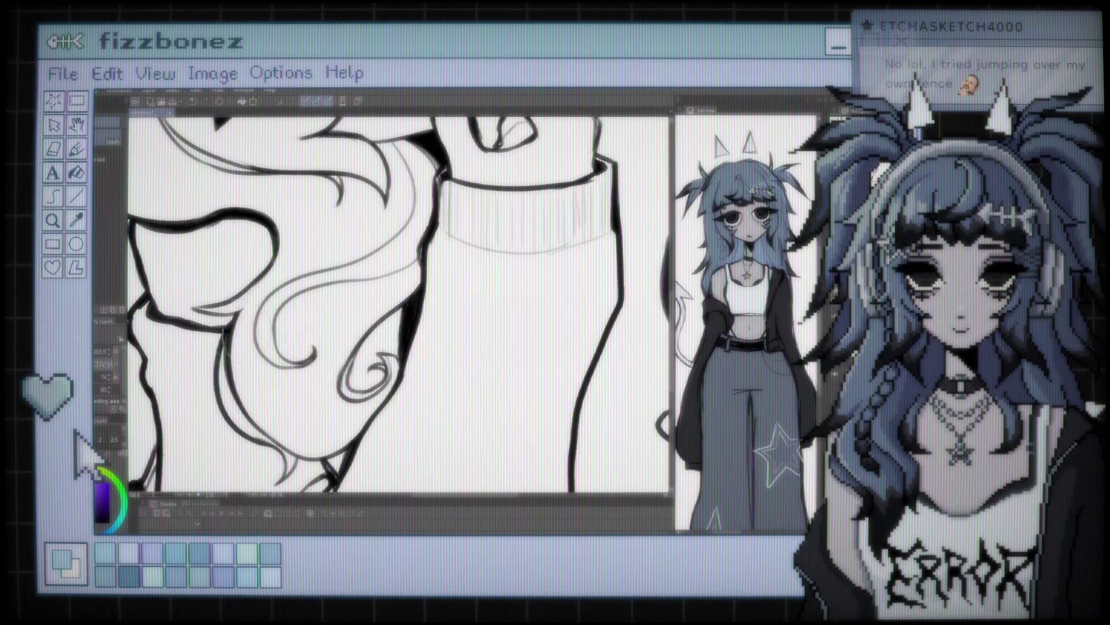
{"action": "key", "text": "b"}
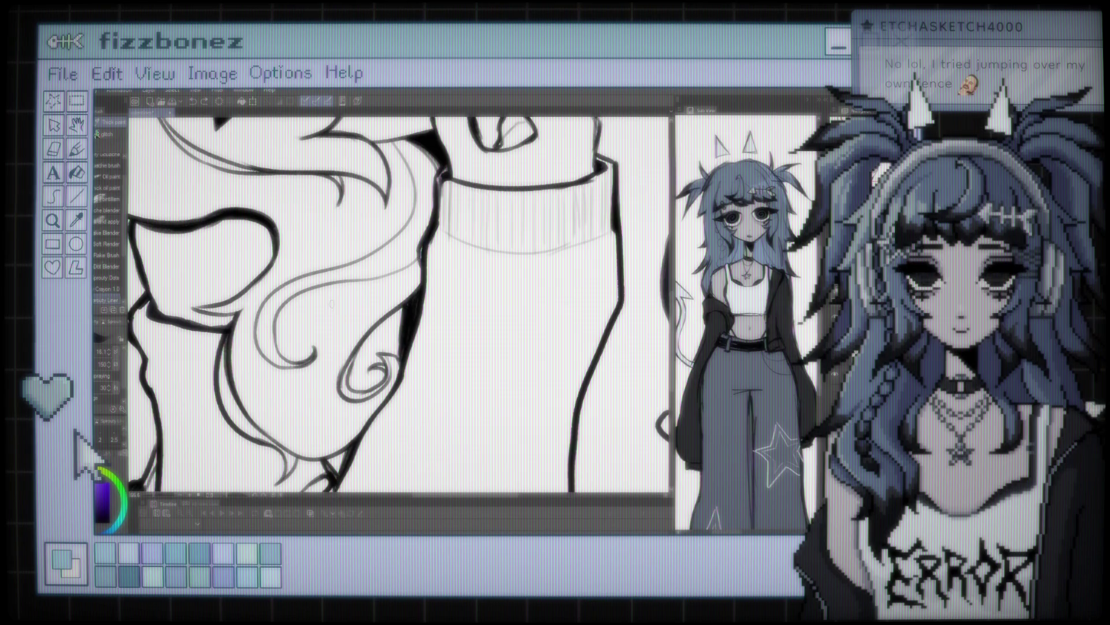
{"action": "scroll", "coordinate": [399, 307], "scroll_direction": "down", "scroll_amount": 3}
{"action": "scroll", "coordinate": [399, 307], "scroll_direction": "down", "scroll_amount": 2}
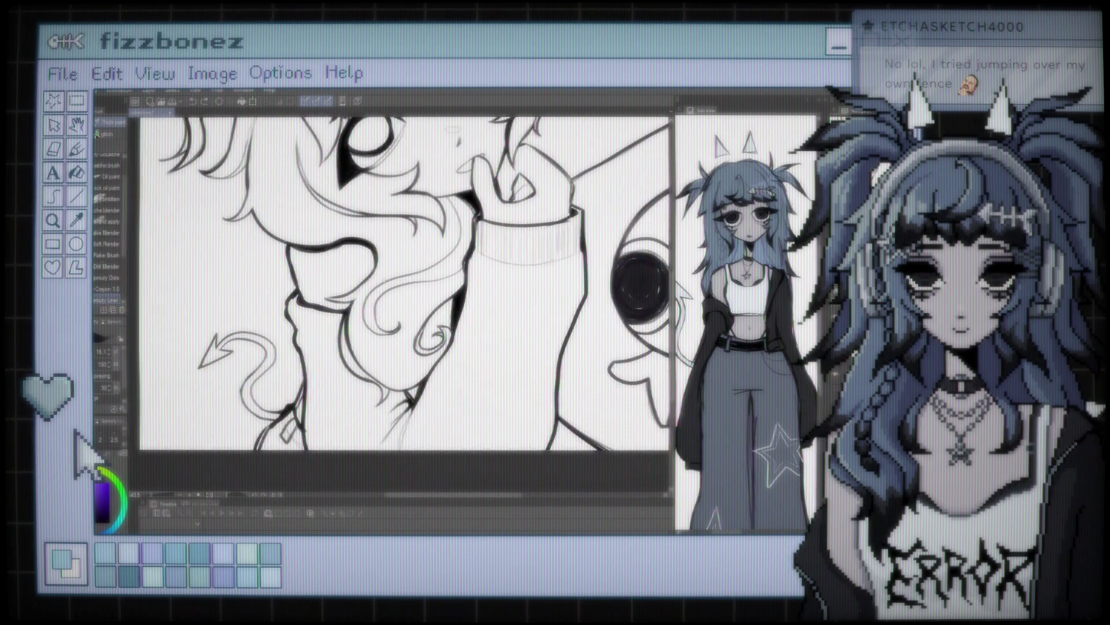
{"action": "scroll", "coordinate": [399, 301], "scroll_direction": "up", "scroll_amount": 3}
{"action": "scroll", "coordinate": [399, 300], "scroll_direction": "up", "scroll_amount": 1}
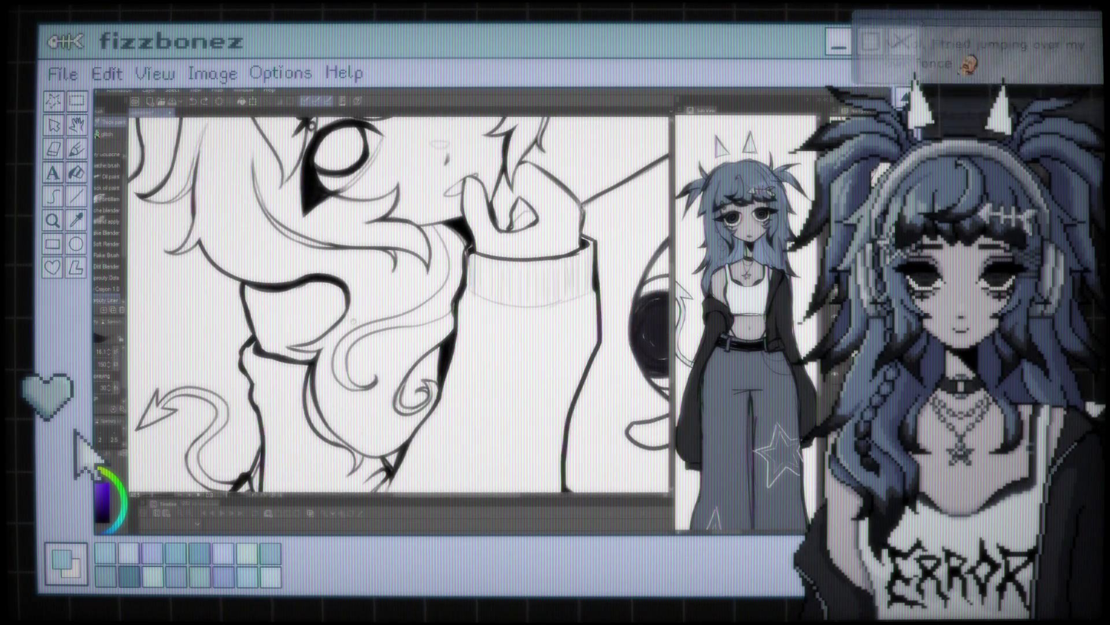
{"action": "scroll", "coordinate": [399, 301], "scroll_direction": "up", "scroll_amount": 1}
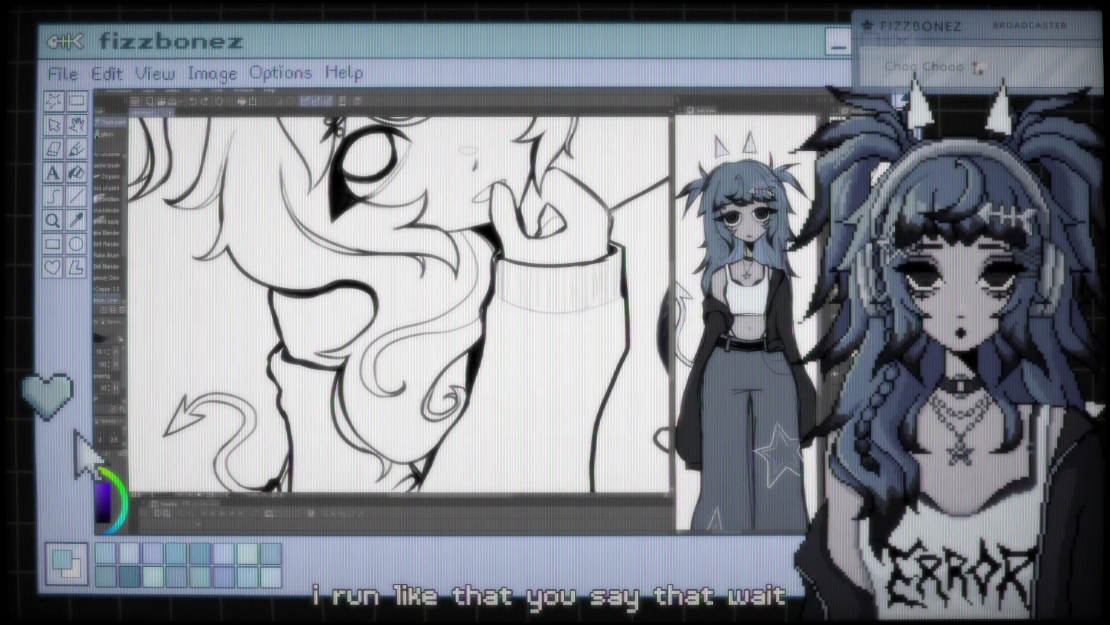
{"action": "scroll", "coordinate": [399, 306], "scroll_direction": "down", "scroll_amount": 3}
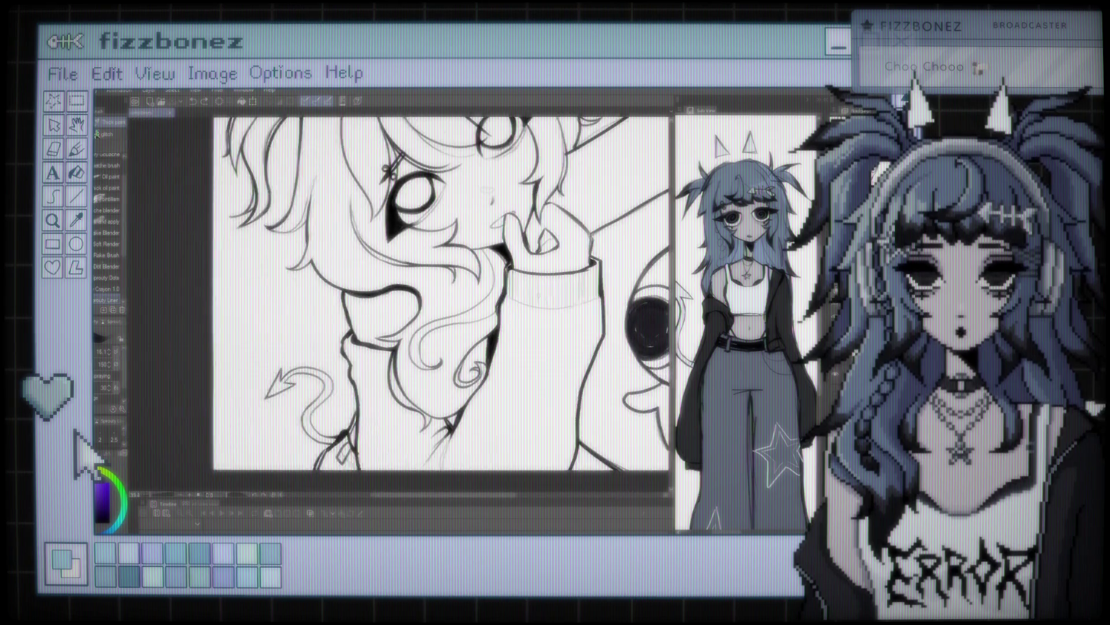
{"action": "scroll", "coordinate": [399, 306], "scroll_direction": "down", "scroll_amount": 1}
{"action": "scroll", "coordinate": [396, 286], "scroll_direction": "down", "scroll_amount": 2}
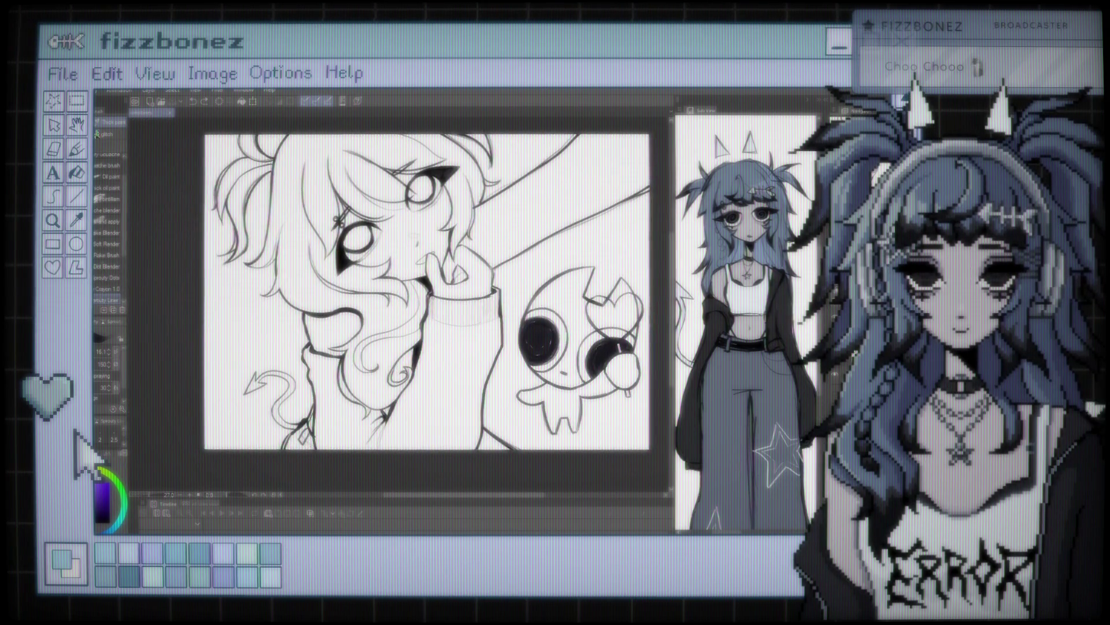
{"action": "scroll", "coordinate": [399, 278], "scroll_direction": "up", "scroll_amount": 2}
{"action": "scroll", "coordinate": [399, 278], "scroll_direction": "up", "scroll_amount": 1}
{"action": "scroll", "coordinate": [399, 277], "scroll_direction": "up", "scroll_amount": 1}
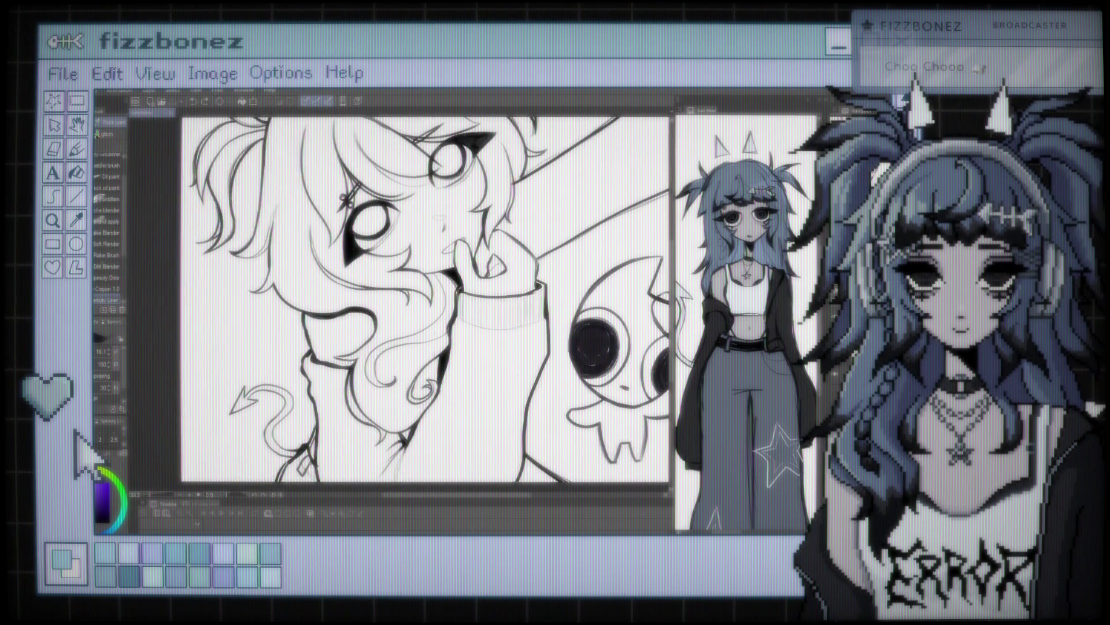
{"action": "scroll", "coordinate": [399, 278], "scroll_direction": "up", "scroll_amount": 2}
{"action": "scroll", "coordinate": [452, 303], "scroll_direction": "up", "scroll_amount": 2}
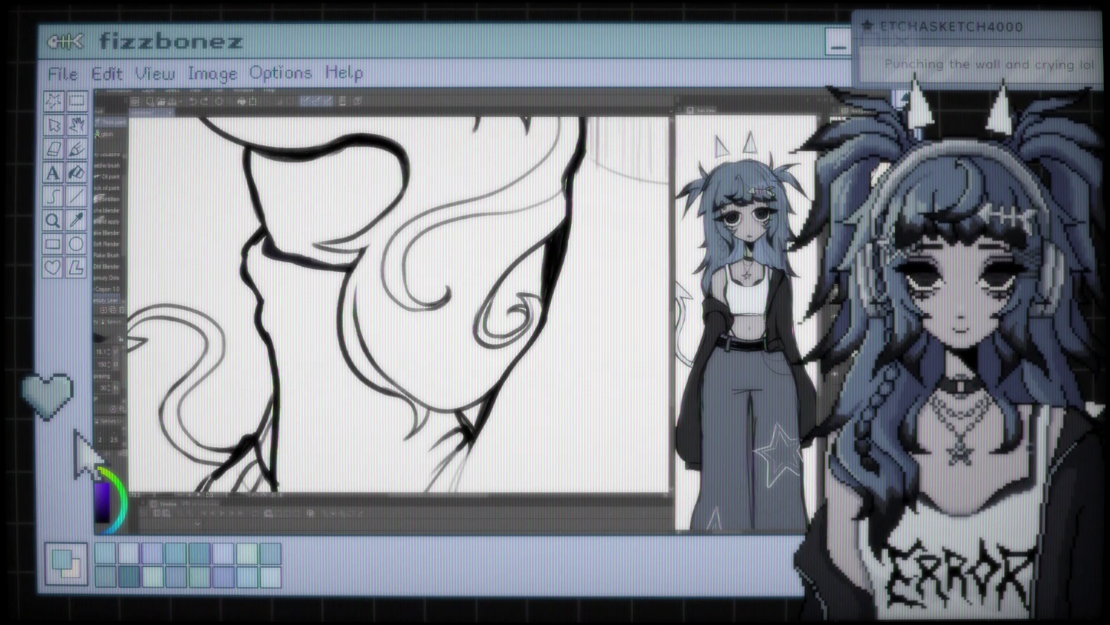
{"action": "key", "text": "ctrl+plus"}
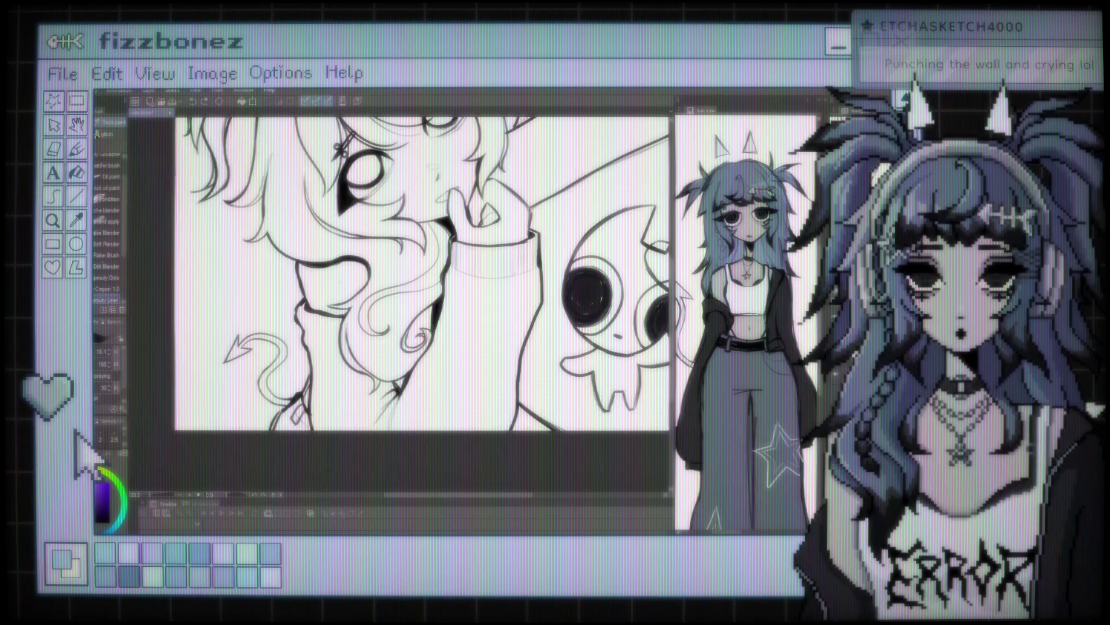
{"action": "key", "text": "ctrl+minus"}
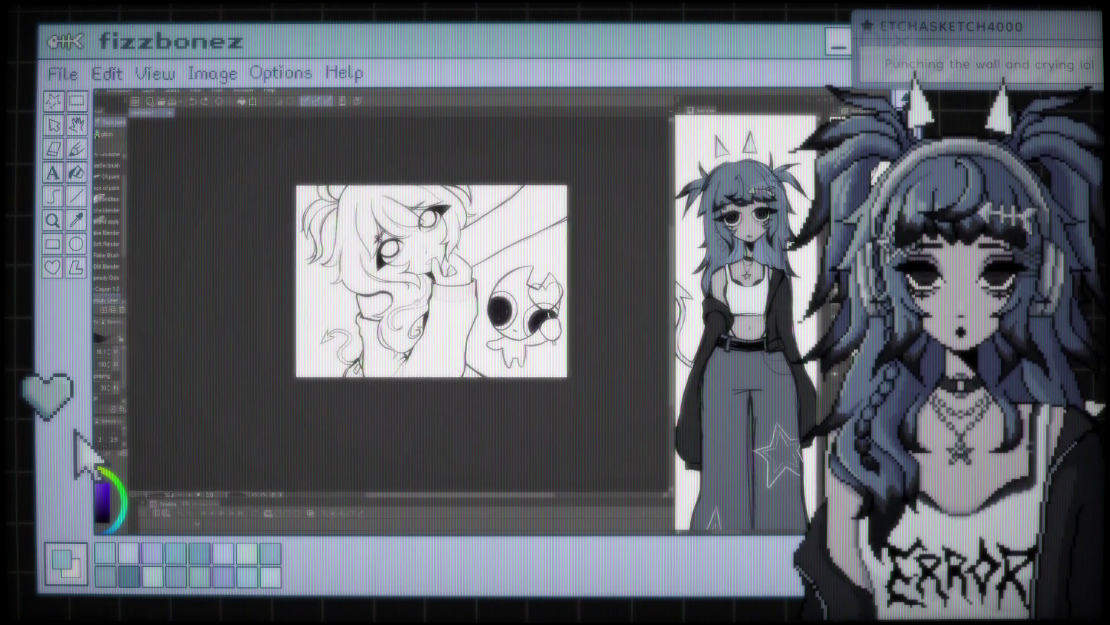
{"action": "key", "text": "ctrl+plus"}
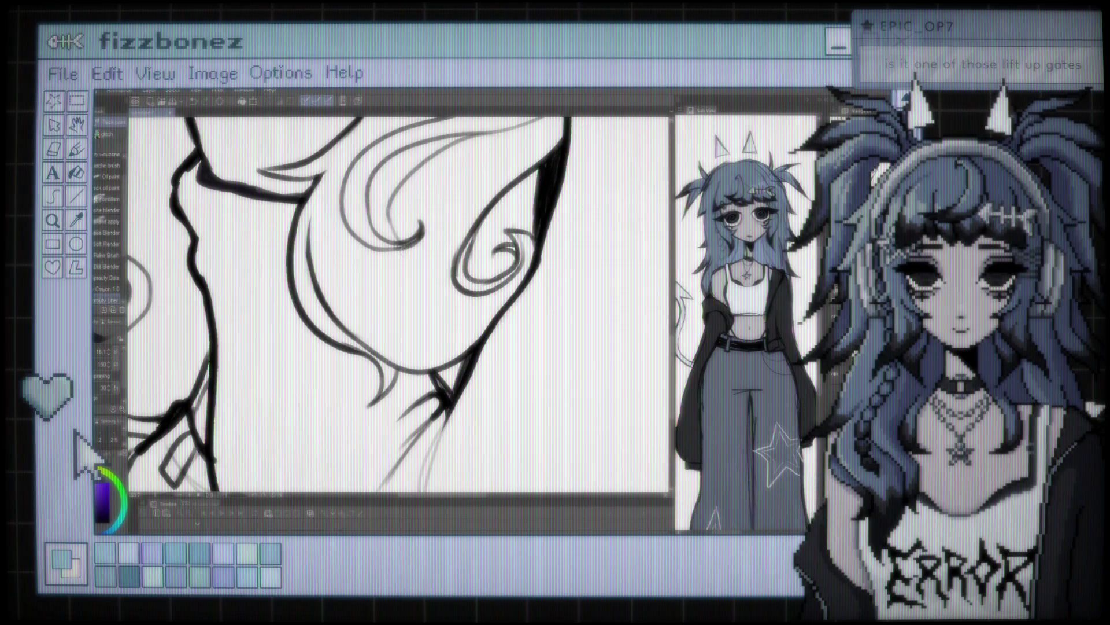
{"action": "scroll", "coordinate": [399, 304], "scroll_direction": "up", "scroll_amount": 3}
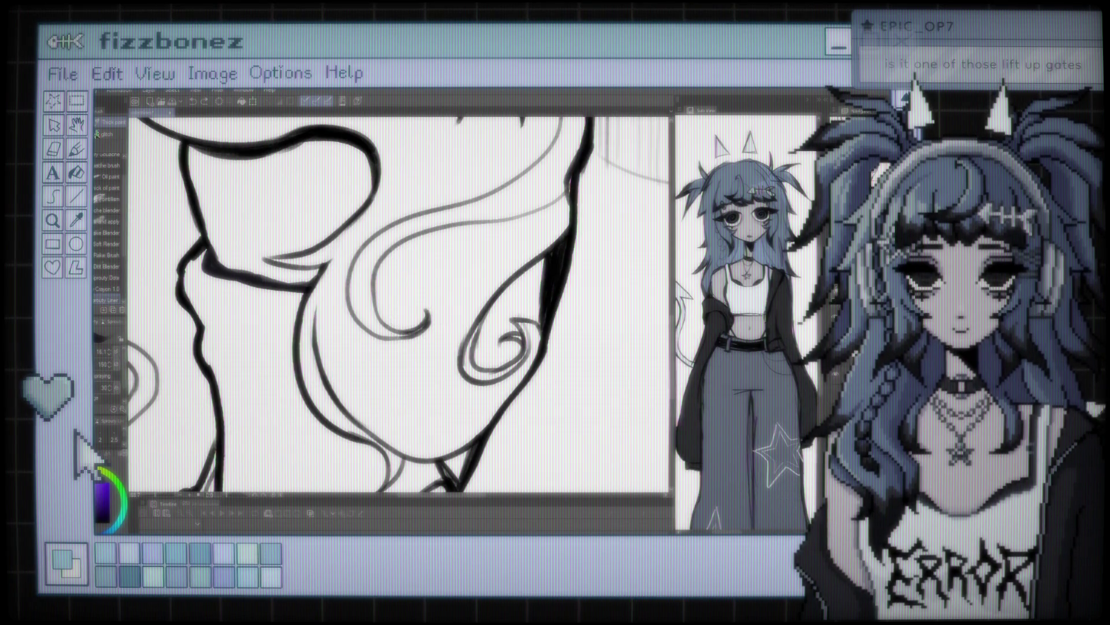
{"action": "scroll", "coordinate": [399, 303], "scroll_direction": "down", "scroll_amount": 6}
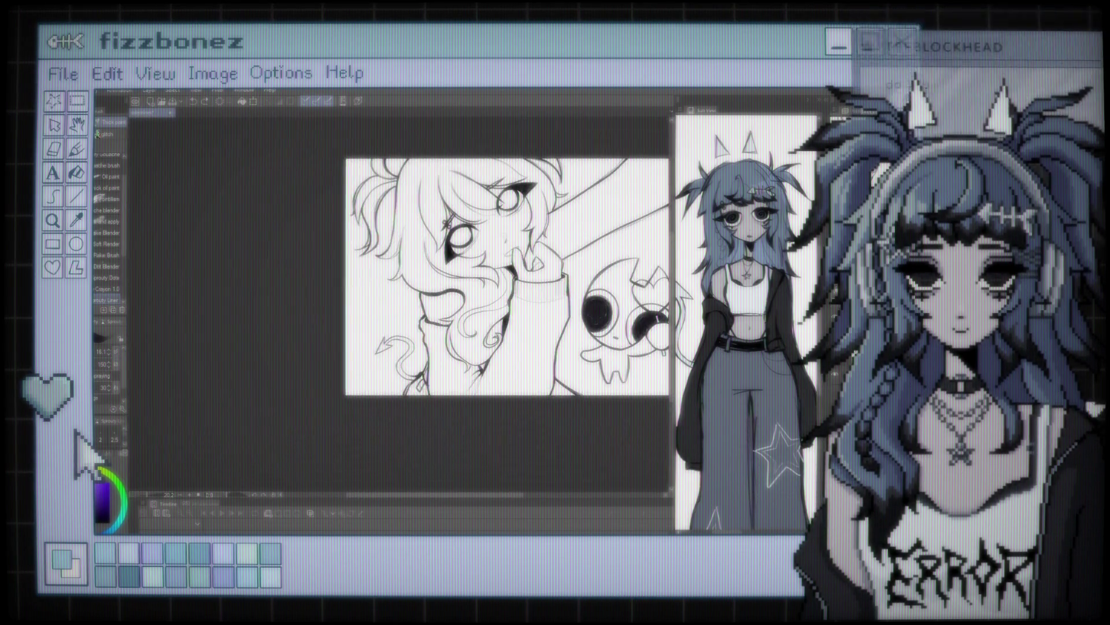
{"action": "scroll", "coordinate": [399, 298], "scroll_direction": "up", "scroll_amount": 2}
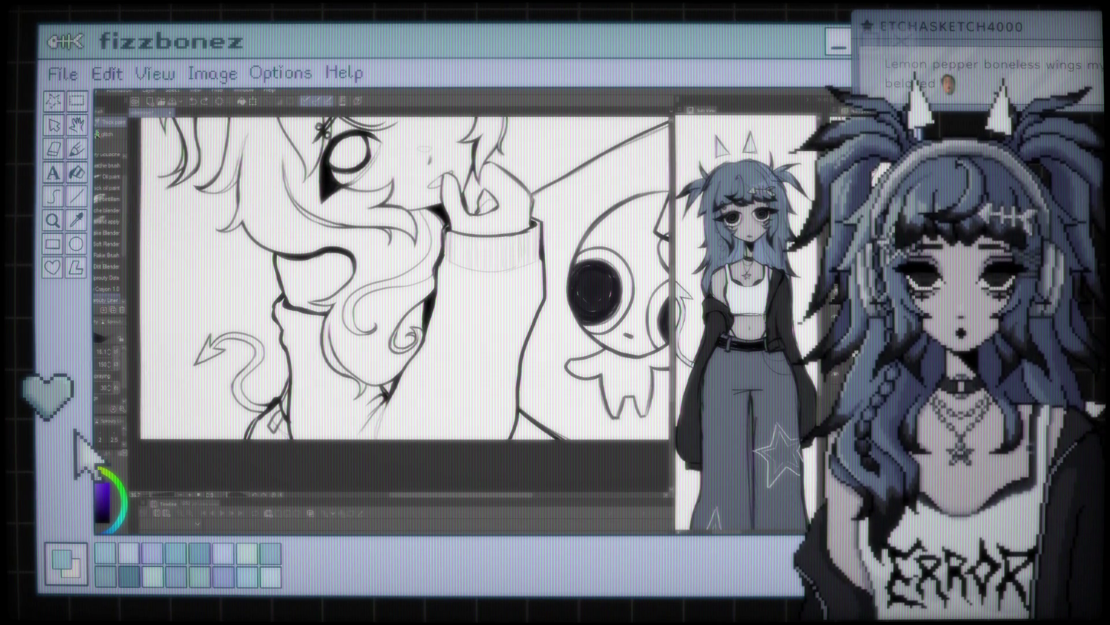
{"action": "scroll", "coordinate": [405, 278], "scroll_direction": "down", "scroll_amount": 3}
{"action": "scroll", "coordinate": [346, 283], "scroll_direction": "down", "scroll_amount": 2}
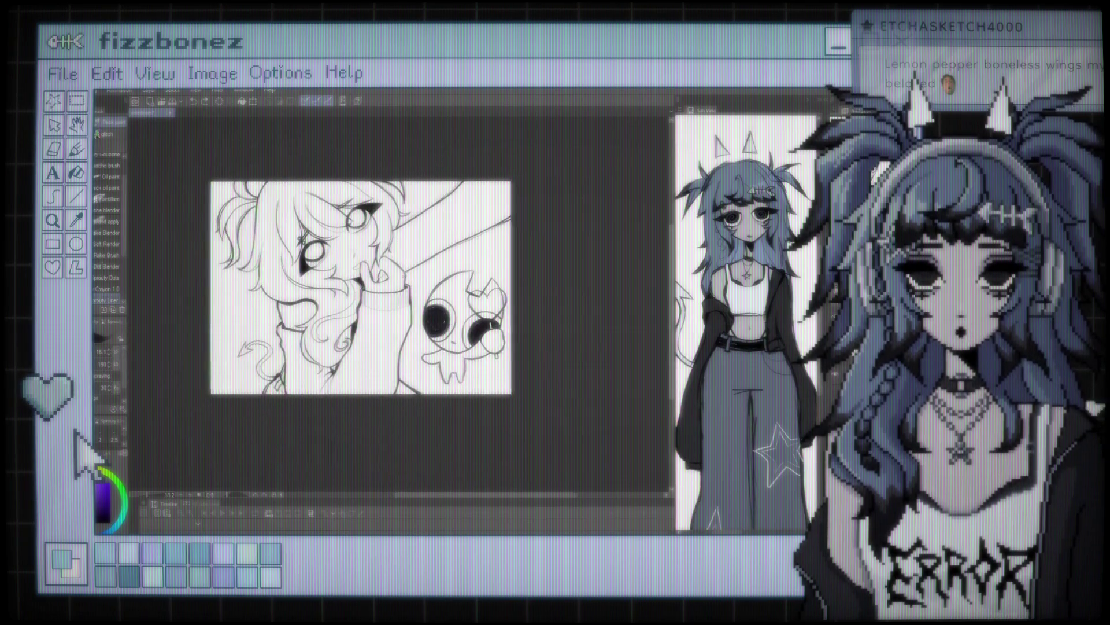
{"action": "scroll", "coordinate": [746, 301], "scroll_direction": "down", "scroll_amount": 2}
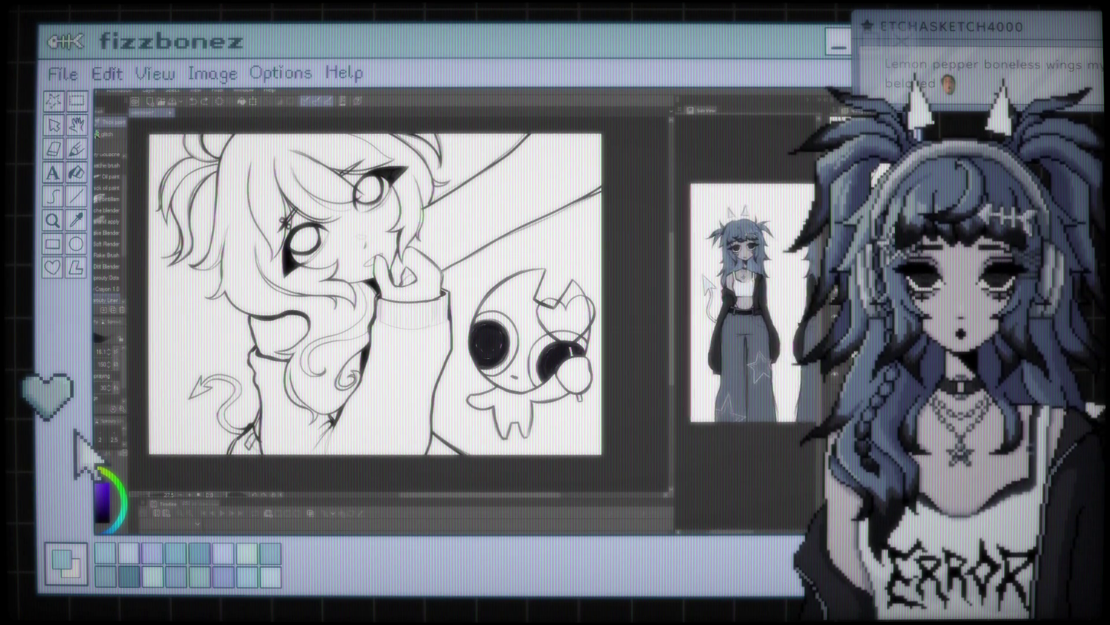
{"action": "scroll", "coordinate": [746, 300], "scroll_direction": "down", "scroll_amount": 2}
{"action": "scroll", "coordinate": [746, 323], "scroll_direction": "up", "scroll_amount": 3}
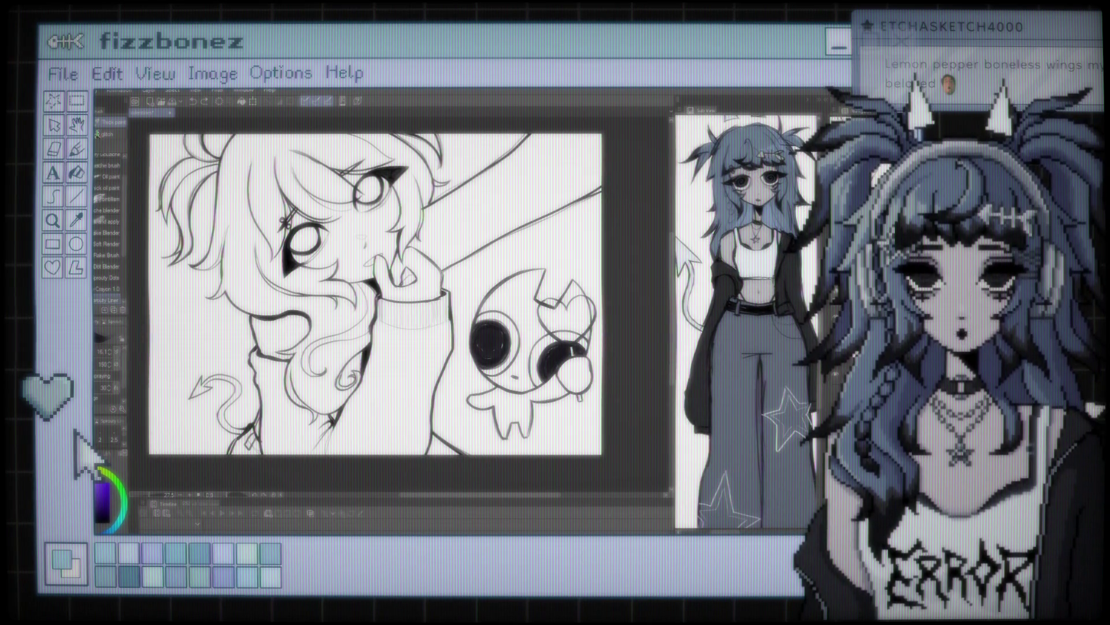
{"action": "scroll", "coordinate": [746, 318], "scroll_direction": "up", "scroll_amount": 1}
{"action": "scroll", "coordinate": [746, 318], "scroll_direction": "up", "scroll_amount": 2}
{"action": "scroll", "coordinate": [784, 376], "scroll_direction": "down", "scroll_amount": 2}
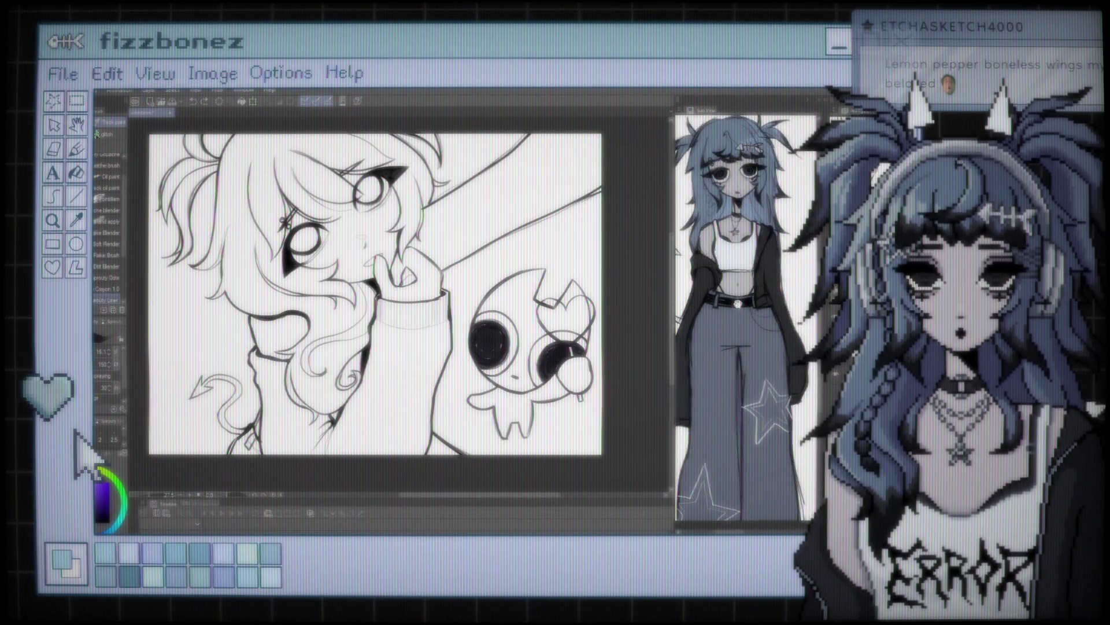
{"action": "scroll", "coordinate": [785, 376], "scroll_direction": "down", "scroll_amount": 1}
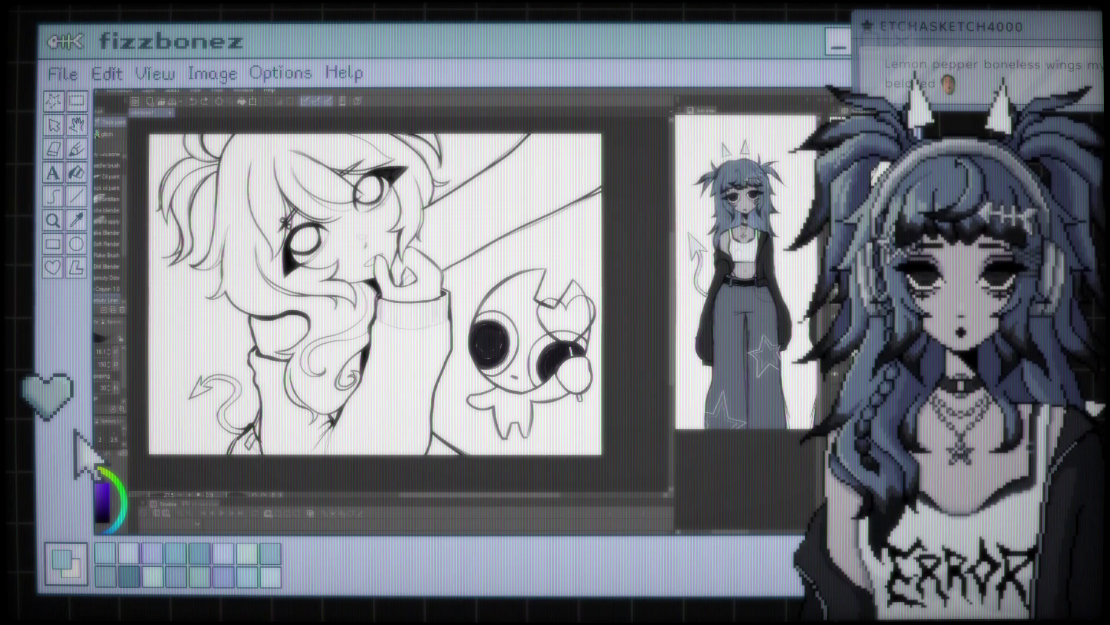
{"action": "scroll", "coordinate": [784, 377], "scroll_direction": "up", "scroll_amount": 2}
{"action": "scroll", "coordinate": [746, 318], "scroll_direction": "down", "scroll_amount": 2}
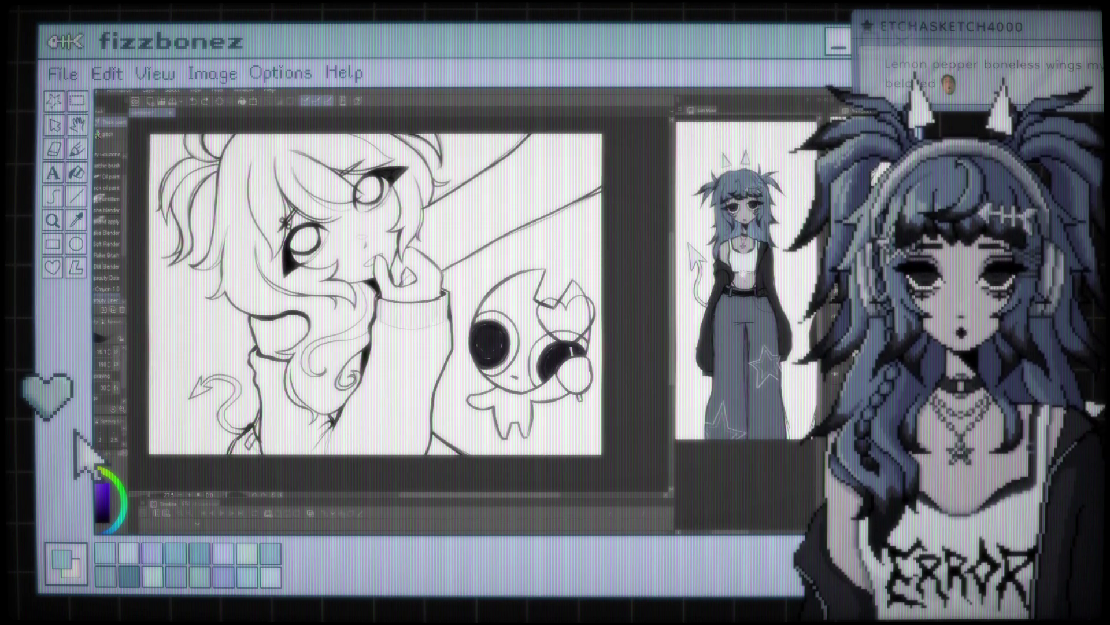
{"action": "left_click_drag", "start_coordinate": [746, 289], "coordinate": [746, 321]}
{"action": "scroll", "coordinate": [746, 318], "scroll_direction": "down", "scroll_amount": 1}
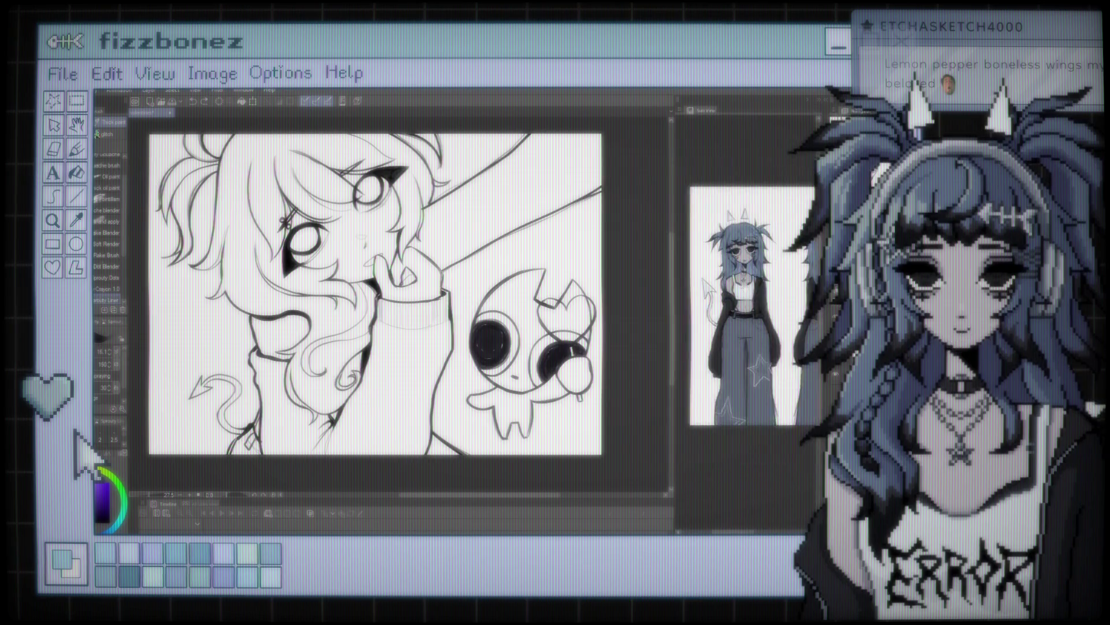
{"action": "scroll", "coordinate": [746, 318], "scroll_direction": "up", "scroll_amount": 2}
{"action": "scroll", "coordinate": [746, 318], "scroll_direction": "up", "scroll_amount": 1}
{"action": "scroll", "coordinate": [746, 319], "scroll_direction": "down", "scroll_amount": 1}
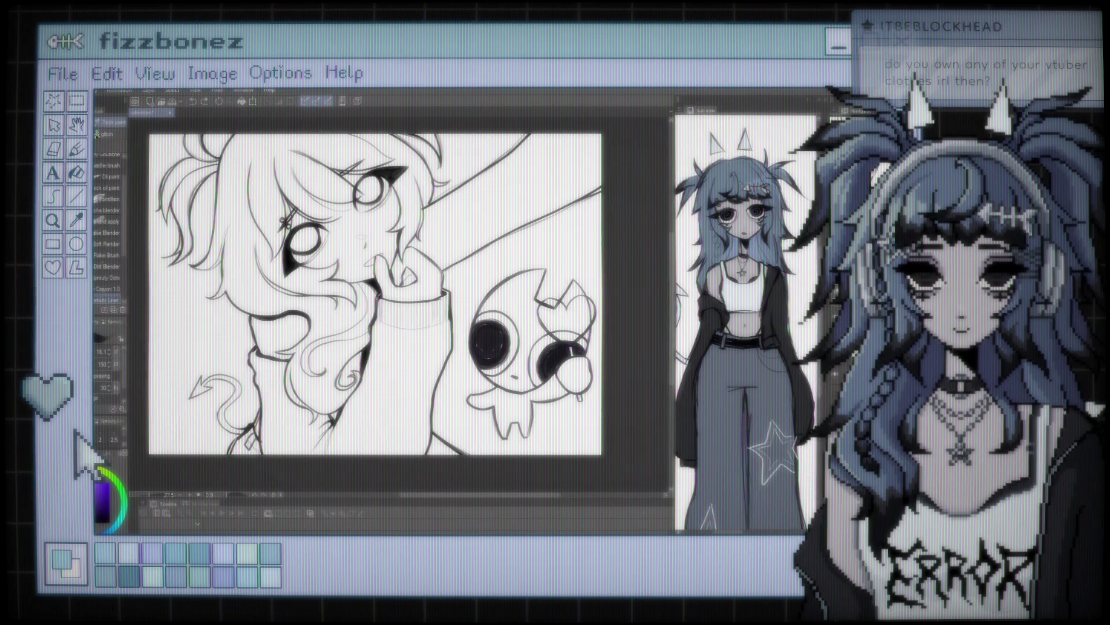
{"action": "scroll", "coordinate": [746, 324], "scroll_direction": "down", "scroll_amount": 2}
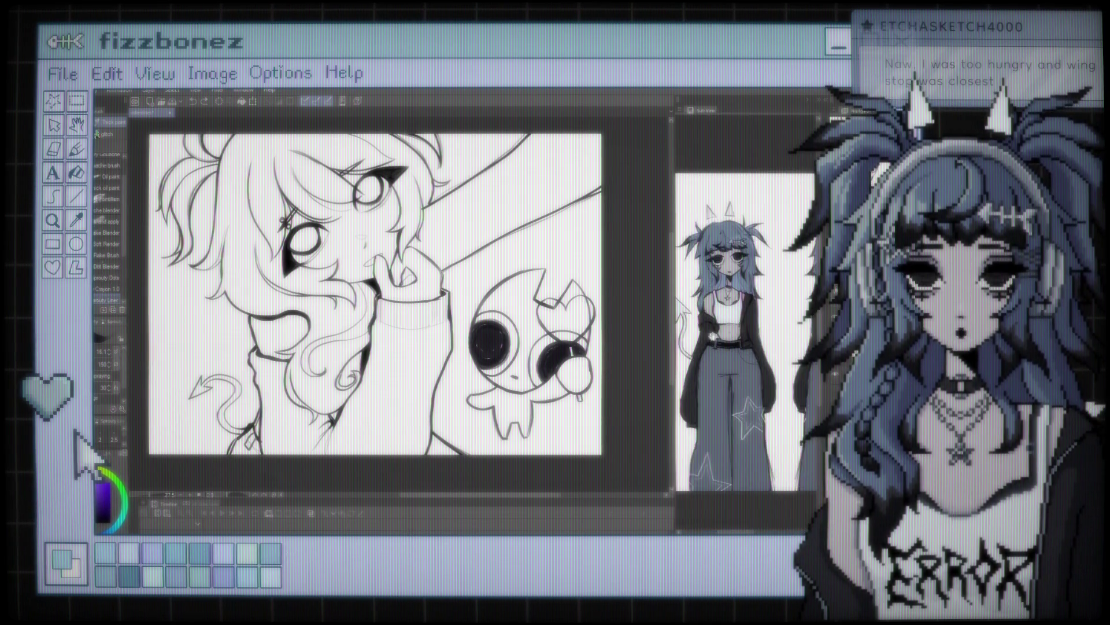
Step: Zoom and pan the Sub View reference to inspect the character's outfit and star
{"action": "scroll", "coordinate": [746, 324], "scroll_direction": "up", "scroll_amount": 1}
{"action": "scroll", "coordinate": [746, 324], "scroll_direction": "up", "scroll_amount": 1}
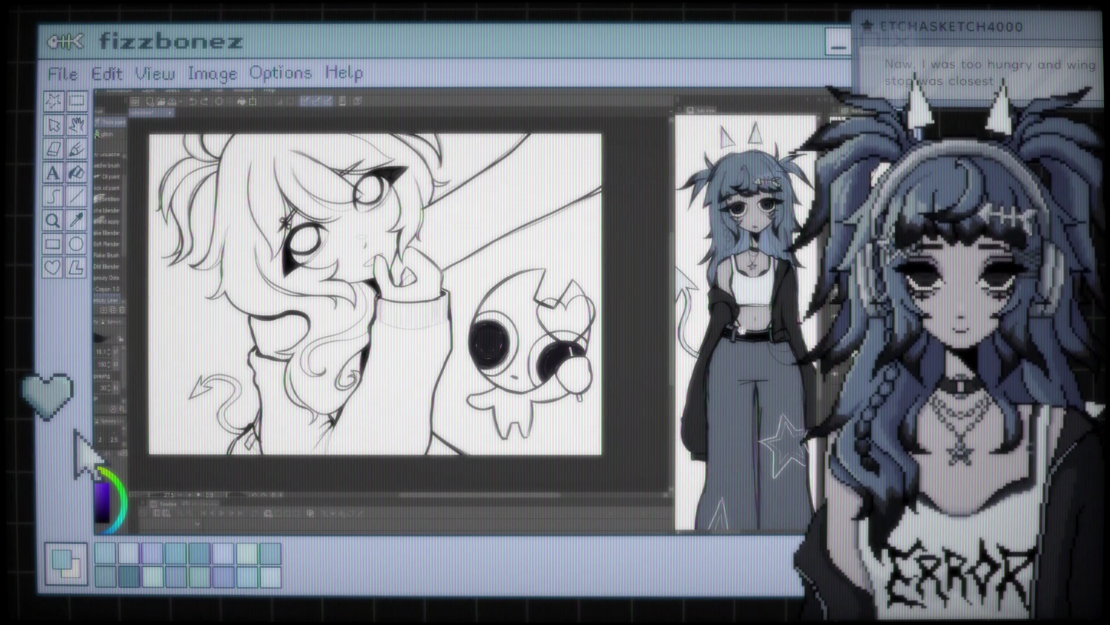
{"action": "scroll", "coordinate": [746, 323], "scroll_direction": "down", "scroll_amount": 1}
{"action": "scroll", "coordinate": [746, 324], "scroll_direction": "up", "scroll_amount": 1}
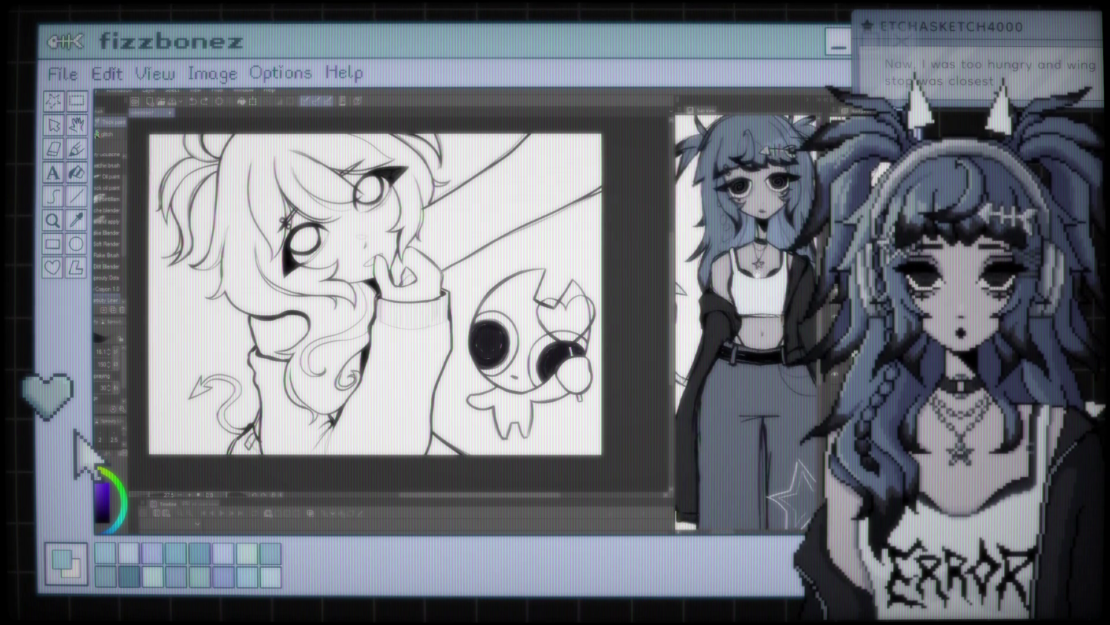
{"action": "scroll", "coordinate": [746, 324], "scroll_direction": "up", "scroll_amount": 1}
{"action": "scroll", "coordinate": [746, 324], "scroll_direction": "up", "scroll_amount": 1}
{"action": "scroll", "coordinate": [746, 324], "scroll_direction": "down", "scroll_amount": 1}
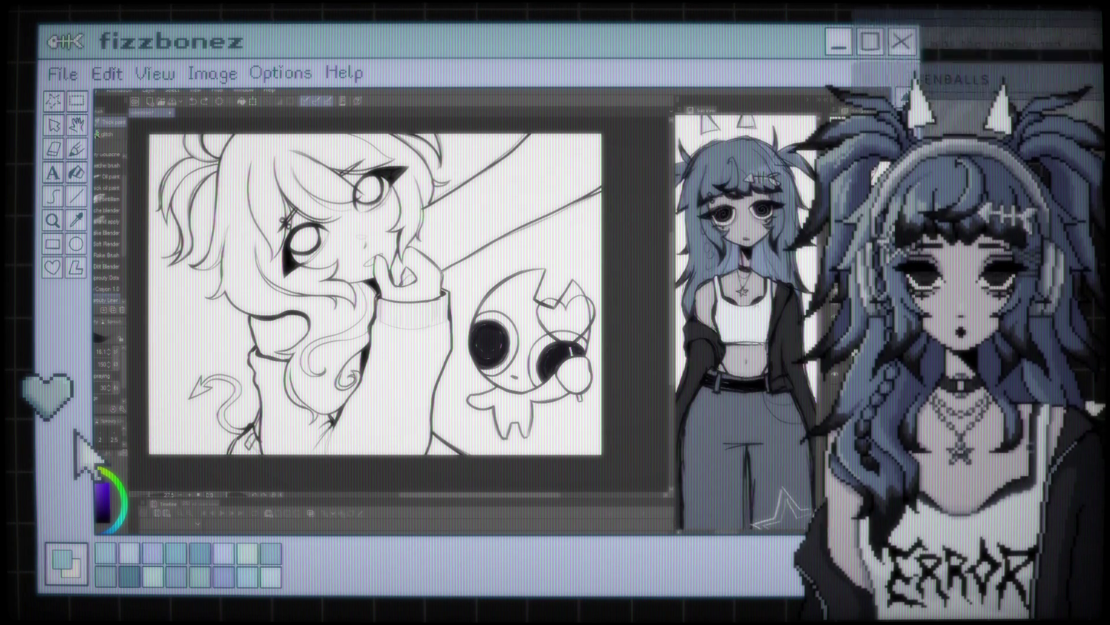
{"action": "scroll", "coordinate": [746, 324], "scroll_direction": "up", "scroll_amount": 2}
{"action": "left_click_drag", "start_coordinate": [723, 289], "coordinate": [772, 313]}
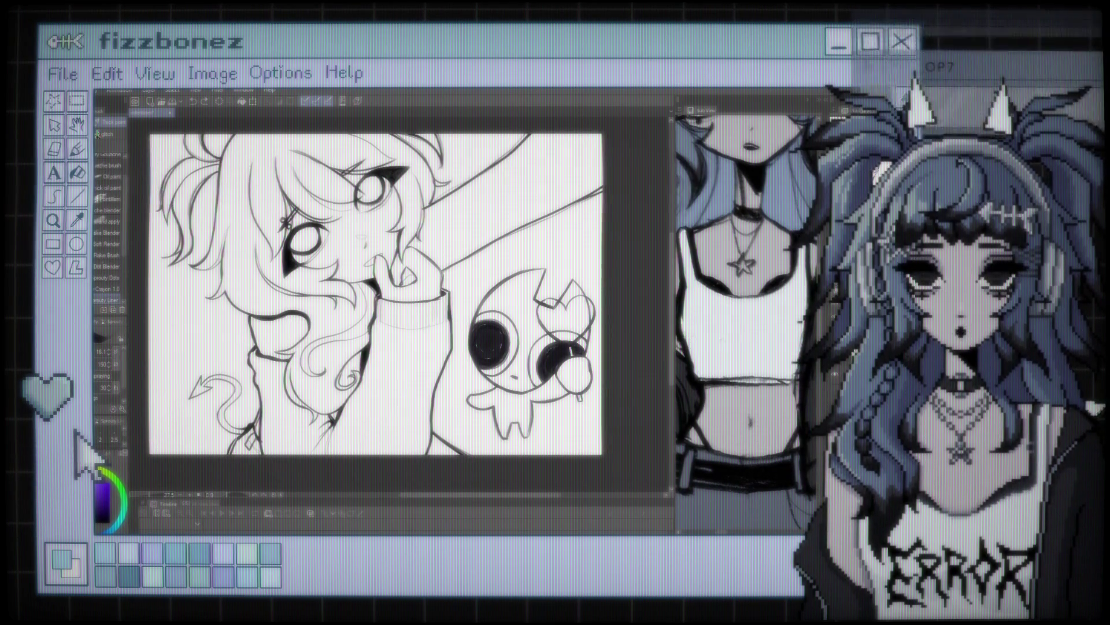
{"action": "scroll", "coordinate": [746, 324], "scroll_direction": "down", "scroll_amount": 3}
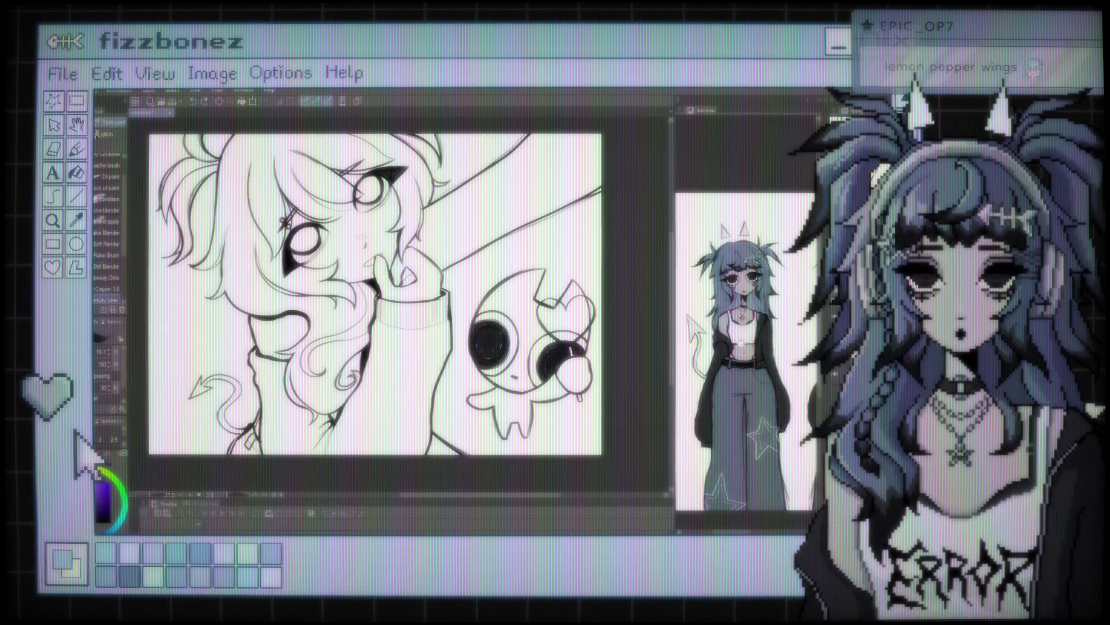
{"action": "left_click_drag", "start_coordinate": [746, 324], "coordinate": [723, 284]}
{"action": "scroll", "coordinate": [746, 318], "scroll_direction": "up", "scroll_amount": 1}
{"action": "scroll", "coordinate": [746, 318], "scroll_direction": "up", "scroll_amount": 1}
{"action": "scroll", "coordinate": [746, 318], "scroll_direction": "down", "scroll_amount": 1}
{"action": "scroll", "coordinate": [746, 318], "scroll_direction": "up", "scroll_amount": 2}
{"action": "scroll", "coordinate": [770, 323], "scroll_direction": "down", "scroll_amount": 2}
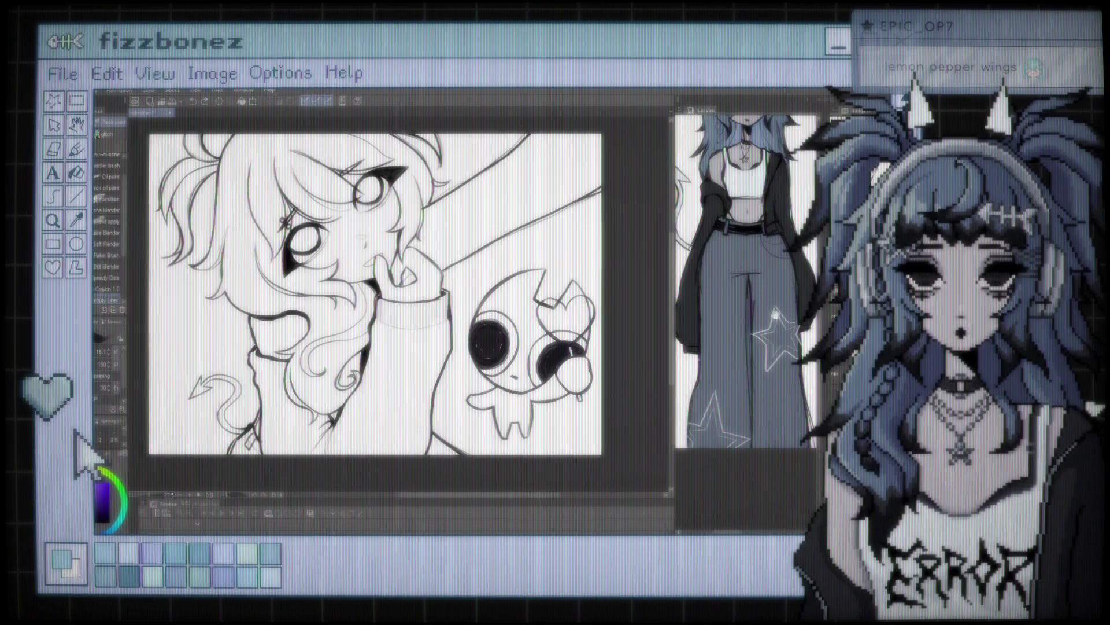
{"action": "scroll", "coordinate": [771, 339], "scroll_direction": "down", "scroll_amount": 1}
{"action": "scroll", "coordinate": [769, 339], "scroll_direction": "up", "scroll_amount": 1}
{"action": "scroll", "coordinate": [762, 340], "scroll_direction": "up", "scroll_amount": 1}
{"action": "scroll", "coordinate": [763, 340], "scroll_direction": "down", "scroll_amount": 2}
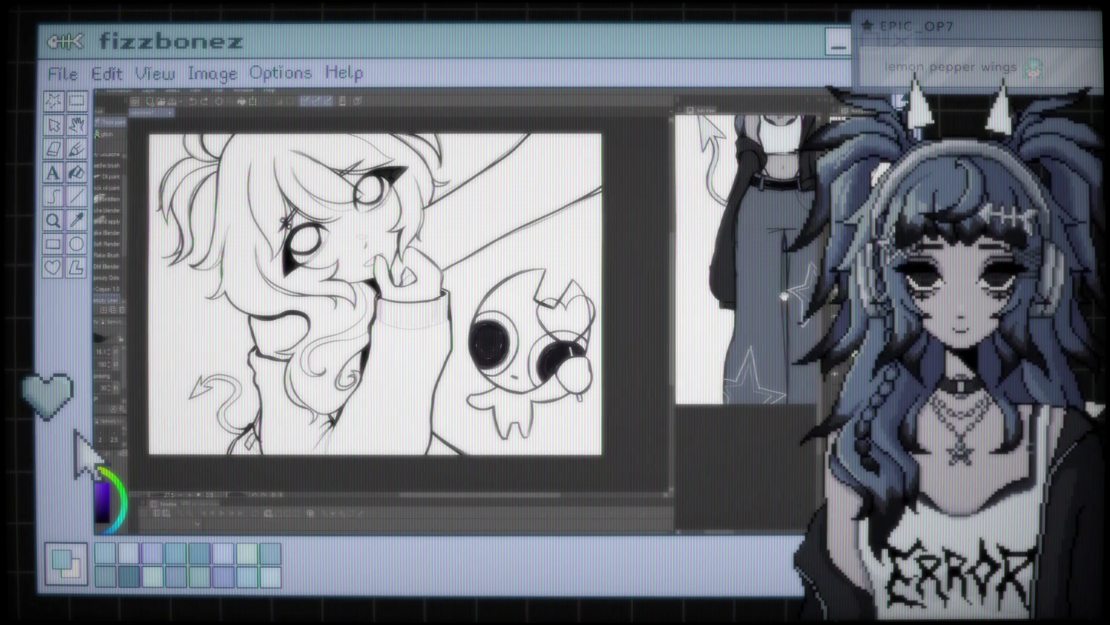
{"action": "scroll", "coordinate": [778, 312], "scroll_direction": "up", "scroll_amount": 1}
{"action": "scroll", "coordinate": [775, 318], "scroll_direction": "up", "scroll_amount": 1}
{"action": "scroll", "coordinate": [763, 347], "scroll_direction": "down", "scroll_amount": 3}
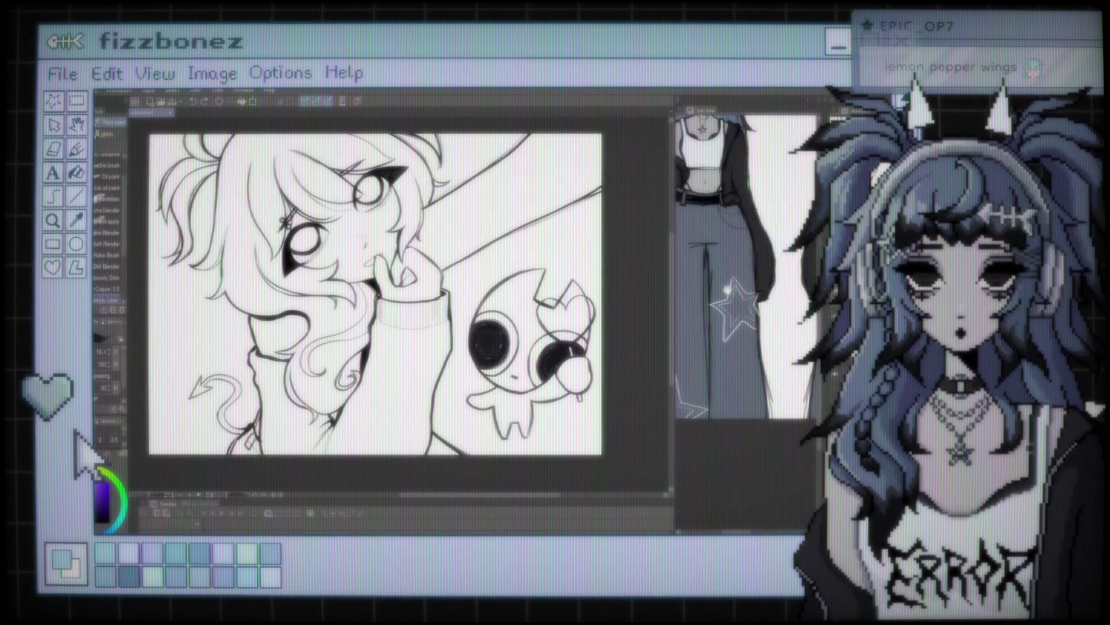
{"action": "scroll", "coordinate": [753, 369], "scroll_direction": "up", "scroll_amount": 1}
{"action": "scroll", "coordinate": [741, 318], "scroll_direction": "down", "scroll_amount": 1}
{"action": "scroll", "coordinate": [740, 318], "scroll_direction": "down", "scroll_amount": 1}
{"action": "scroll", "coordinate": [740, 318], "scroll_direction": "up", "scroll_amount": 2}
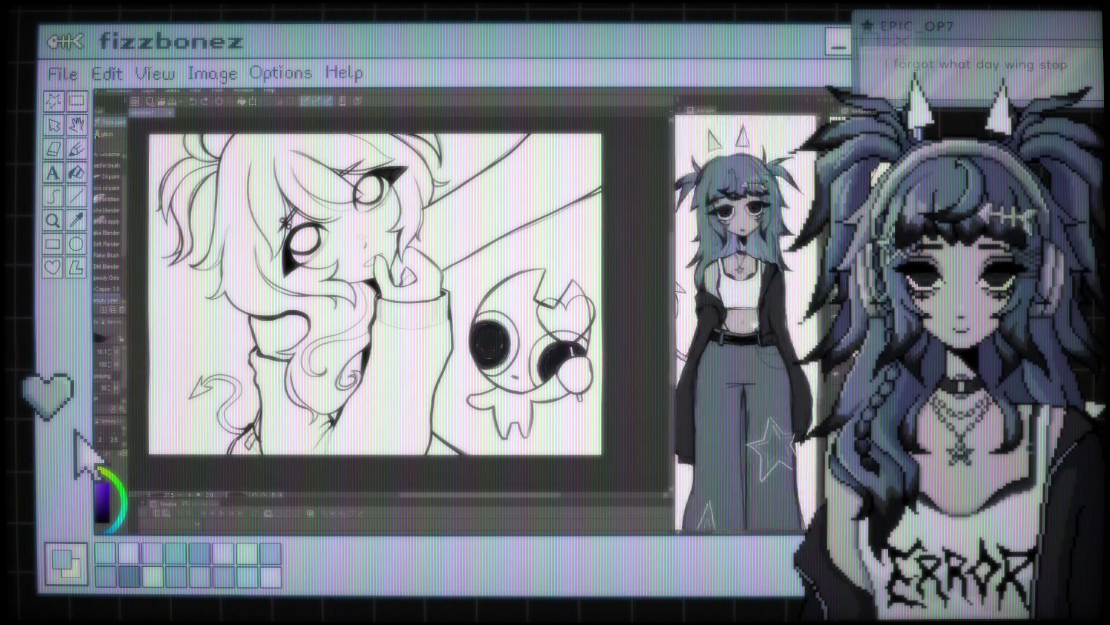
{"action": "scroll", "coordinate": [741, 318], "scroll_direction": "down", "scroll_amount": 1}
{"action": "scroll", "coordinate": [740, 318], "scroll_direction": "up", "scroll_amount": 1}
{"action": "scroll", "coordinate": [740, 318], "scroll_direction": "up", "scroll_amount": 1}
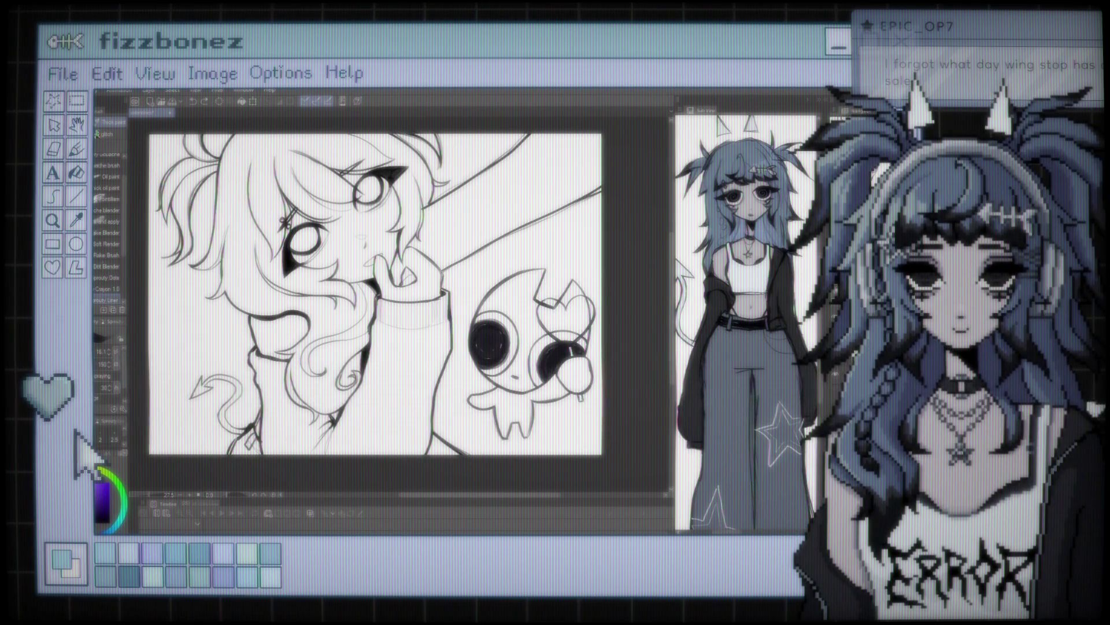
Step: Enlarge the canvas line art from about 27.5 to 30.2 zoom
{"action": "scroll", "coordinate": [387, 299], "scroll_direction": "up", "scroll_amount": 1}
{"action": "scroll", "coordinate": [387, 299], "scroll_direction": "up", "scroll_amount": 1}
{"action": "scroll", "coordinate": [387, 299], "scroll_direction": "up", "scroll_amount": 1}
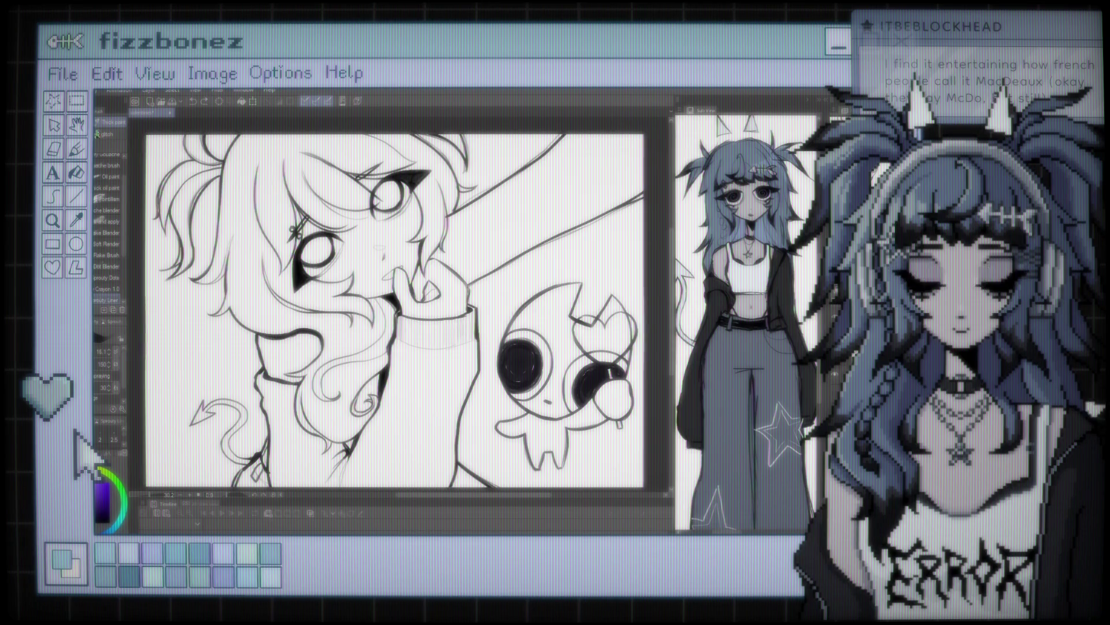
{"action": "scroll", "coordinate": [395, 310], "scroll_direction": "down", "scroll_amount": 1}
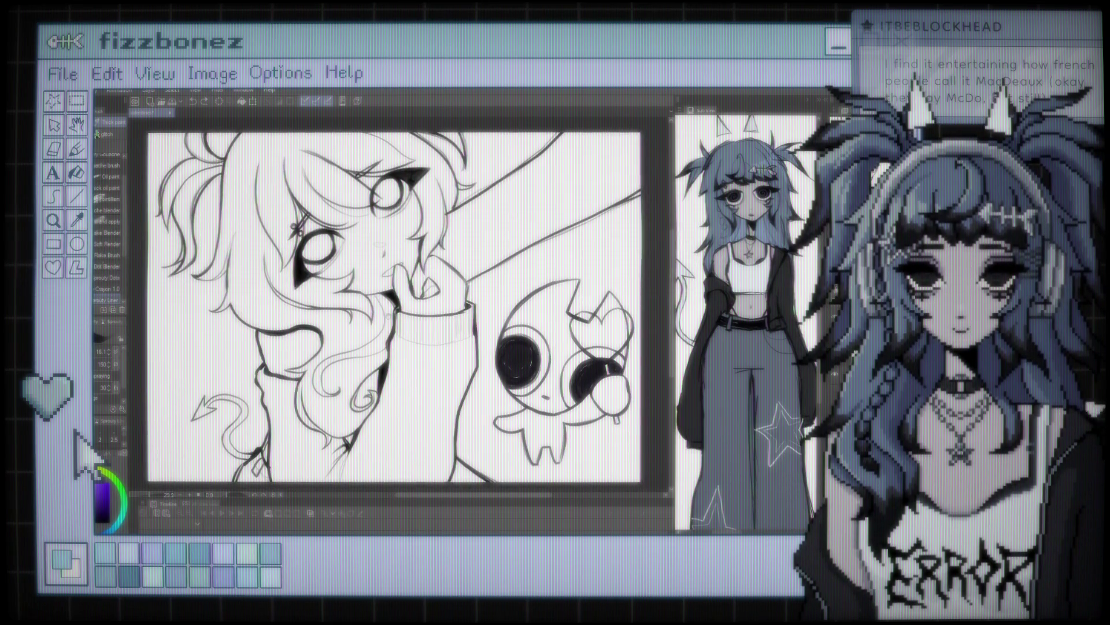
Step: Bring the canvas in close on the girl's hair curl and sweater sleeve
{"action": "scroll", "coordinate": [395, 306], "scroll_direction": "down", "scroll_amount": 1}
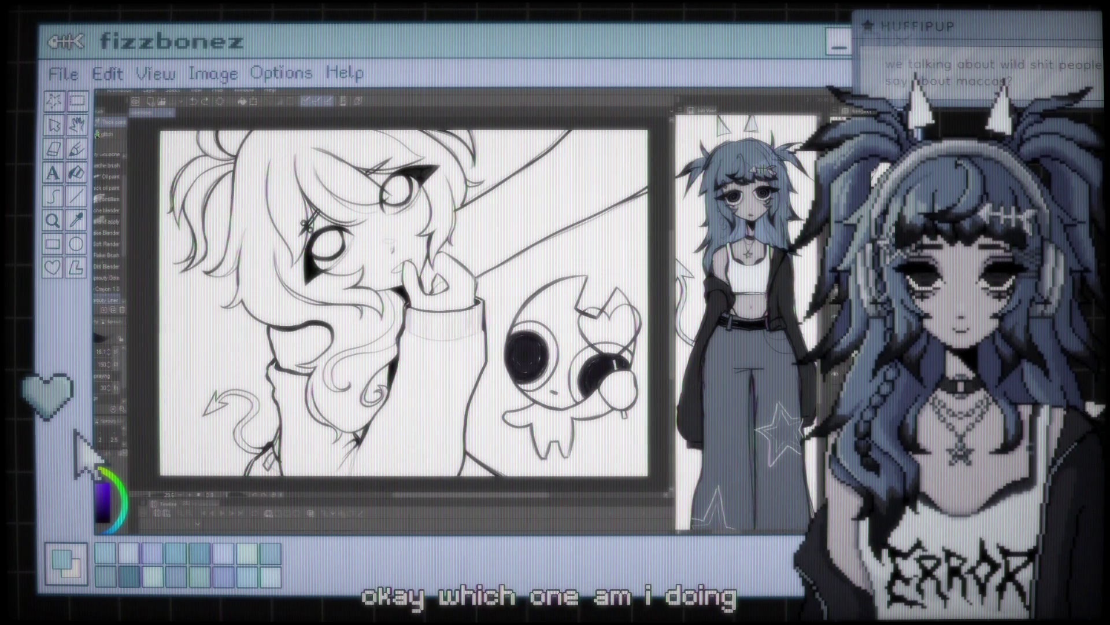
{"action": "scroll", "coordinate": [399, 304], "scroll_direction": "up", "scroll_amount": 2}
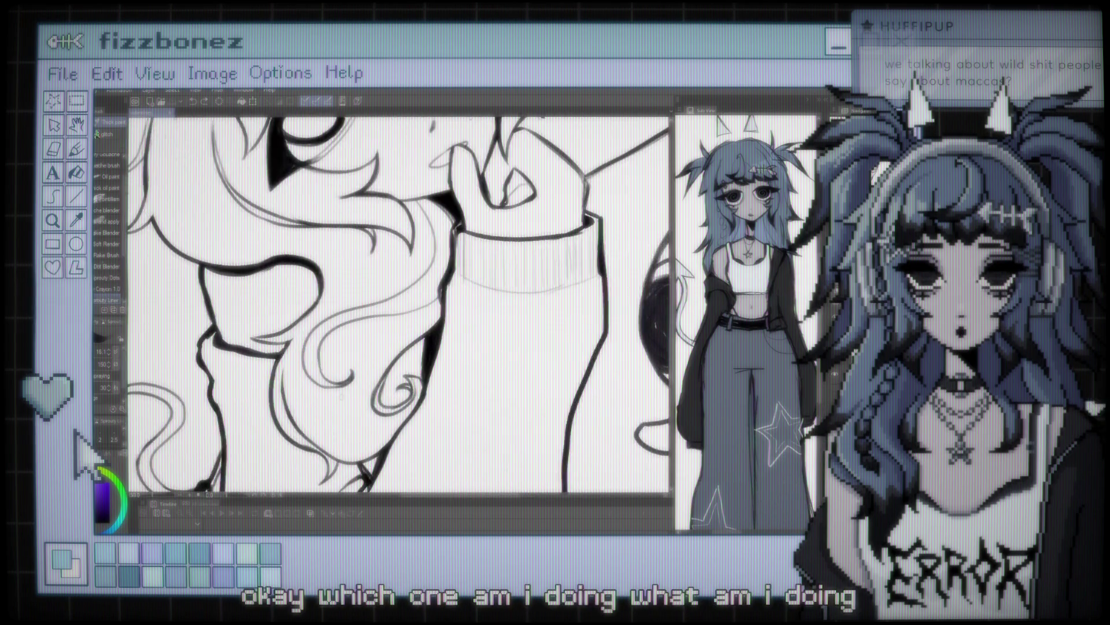
{"action": "scroll", "coordinate": [399, 304], "scroll_direction": "up", "scroll_amount": 2}
{"action": "scroll", "coordinate": [400, 303], "scroll_direction": "up", "scroll_amount": 2}
{"action": "scroll", "coordinate": [399, 304], "scroll_direction": "up", "scroll_amount": 2}
{"action": "scroll", "coordinate": [399, 304], "scroll_direction": "down", "scroll_amount": 2}
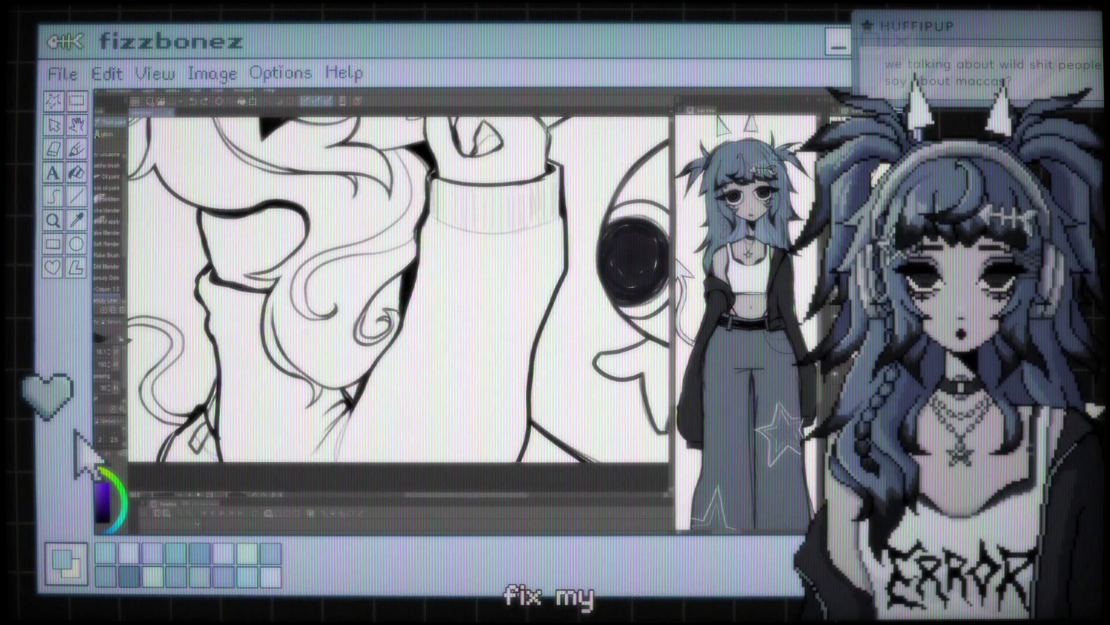
{"action": "key", "text": "e"}
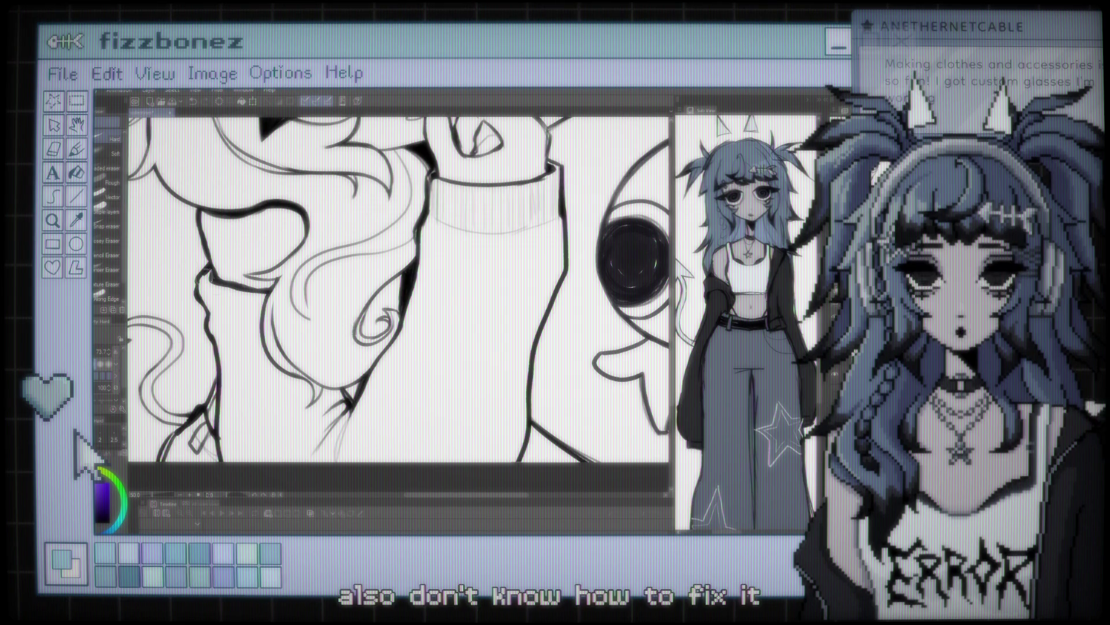
{"action": "key", "text": "b"}
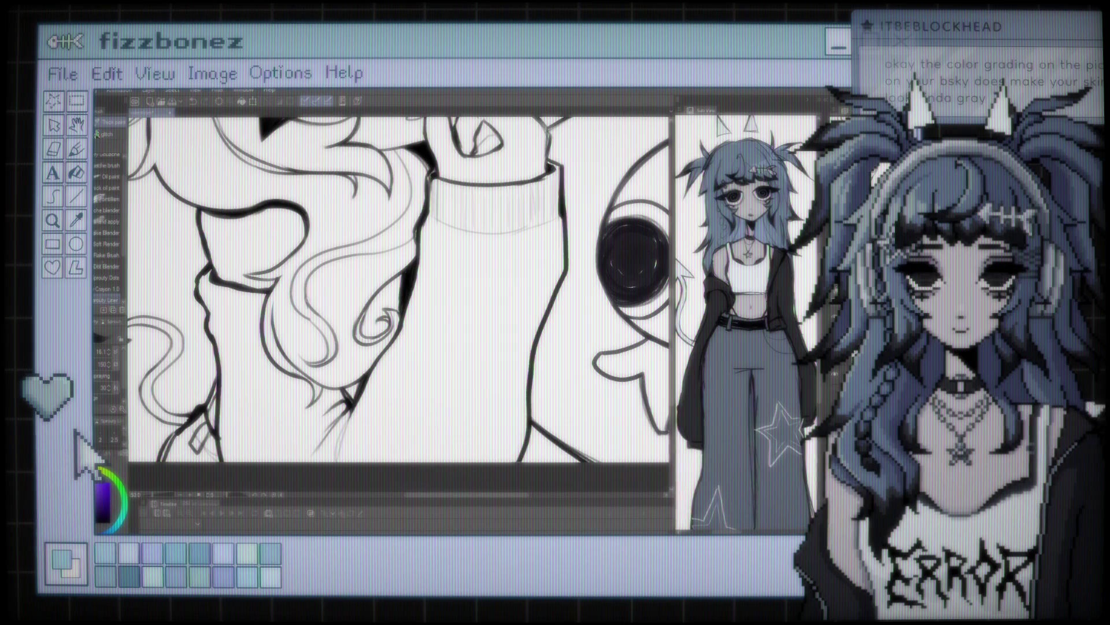
Step: Adjust the zoom around the girl's hair strands and sleeve
{"action": "scroll", "coordinate": [289, 306], "scroll_direction": "down", "scroll_amount": 3}
{"action": "scroll", "coordinate": [324, 277], "scroll_direction": "up", "scroll_amount": 3}
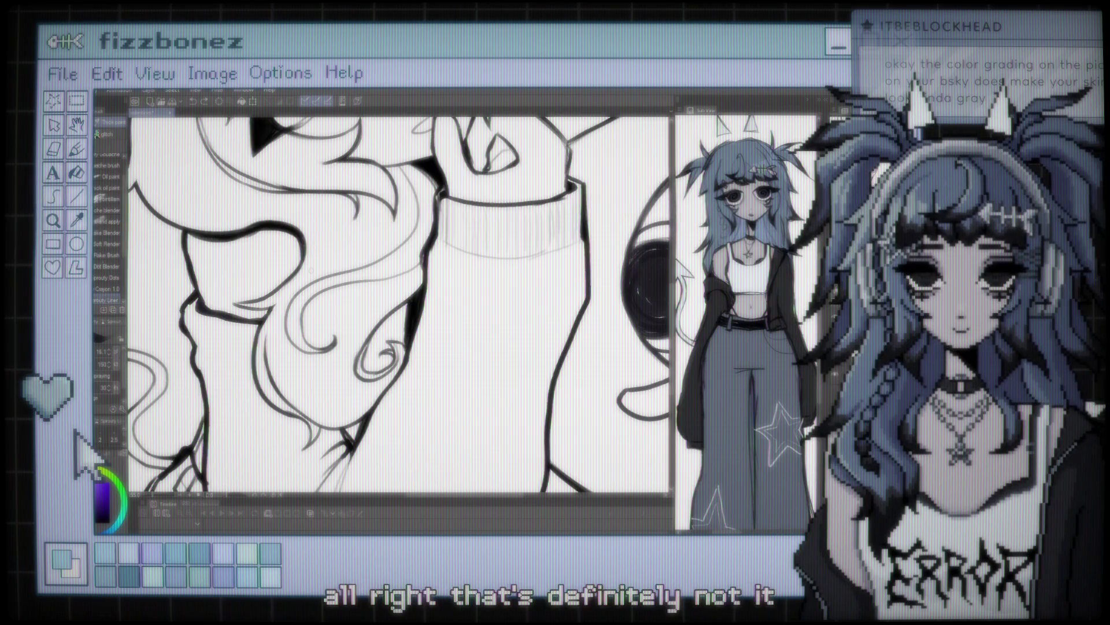
{"action": "scroll", "coordinate": [399, 304], "scroll_direction": "up", "scroll_amount": 2}
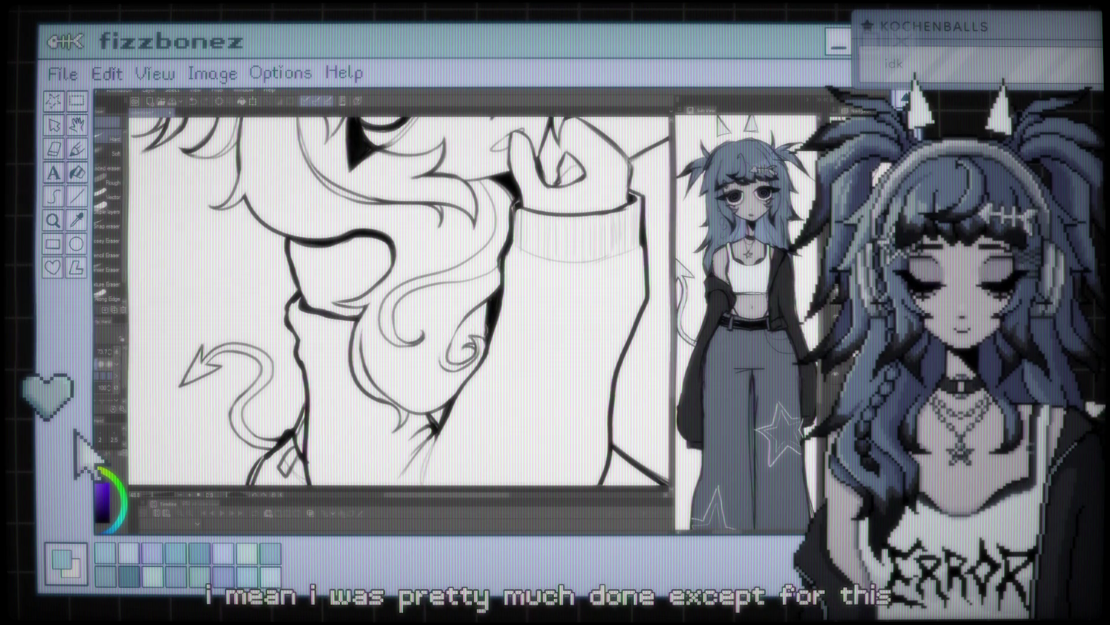
{"action": "scroll", "coordinate": [399, 350], "scroll_direction": "up", "scroll_amount": 3}
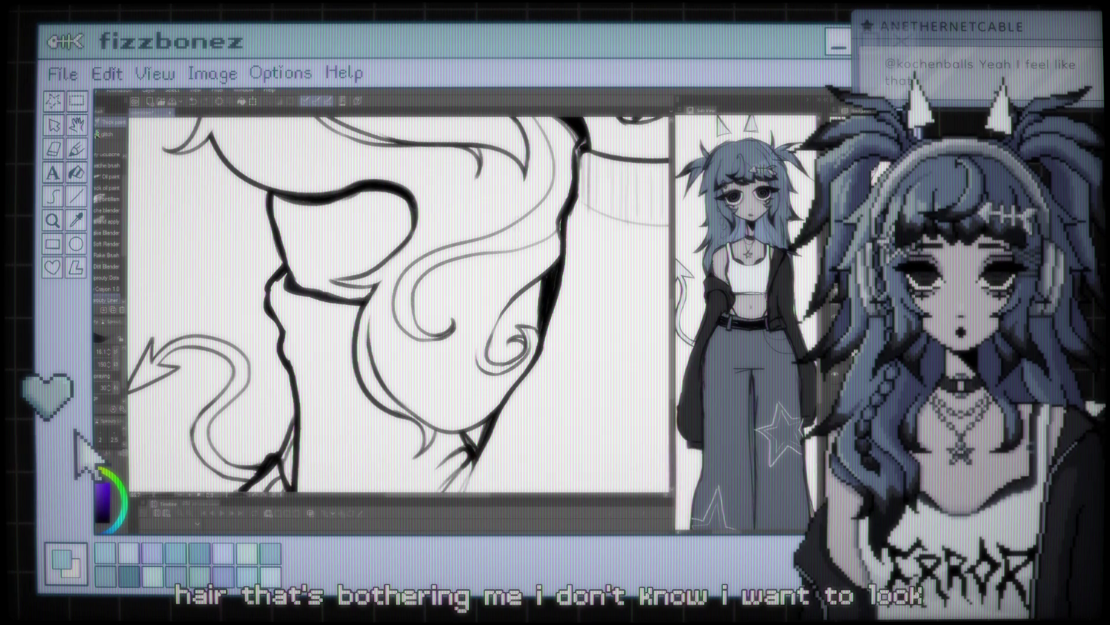
{"action": "scroll", "coordinate": [550, 193], "scroll_direction": "down", "scroll_amount": 1}
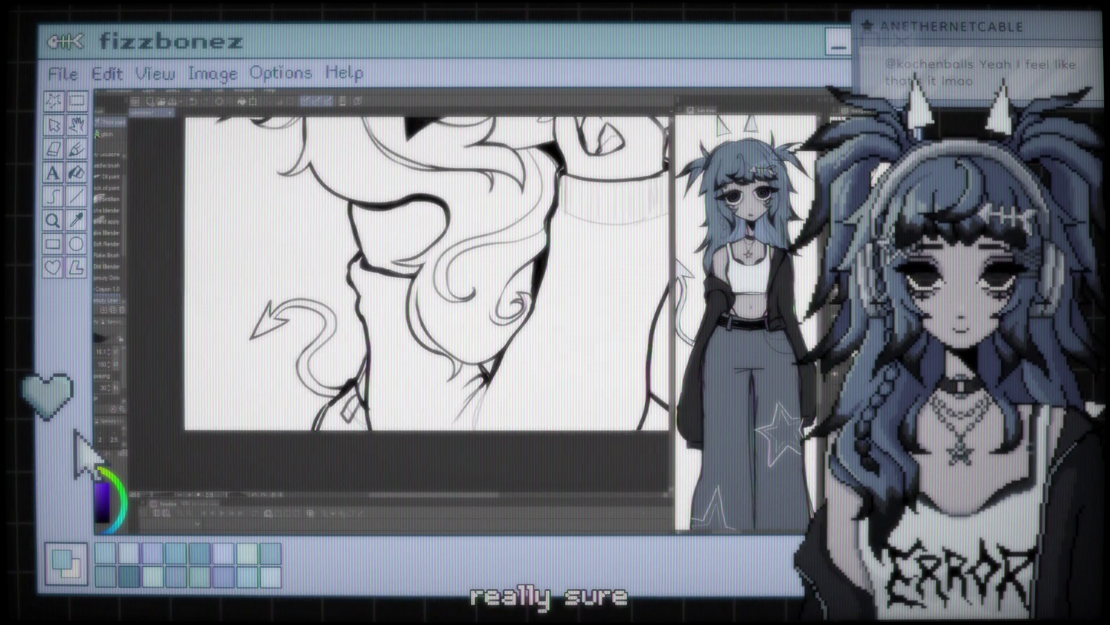
{"action": "scroll", "coordinate": [665, 124], "scroll_direction": "up", "scroll_amount": 1}
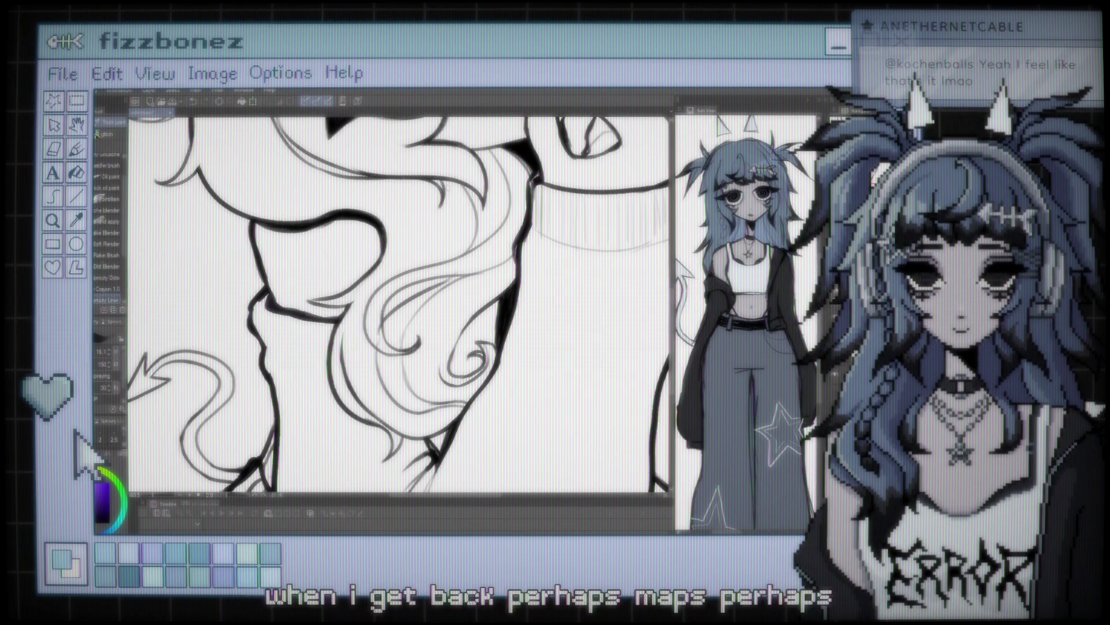
{"action": "key", "text": "ctrl+minus"}
{"action": "key", "text": "ctrl+minus"}
{"action": "key", "text": "ctrl+plus"}
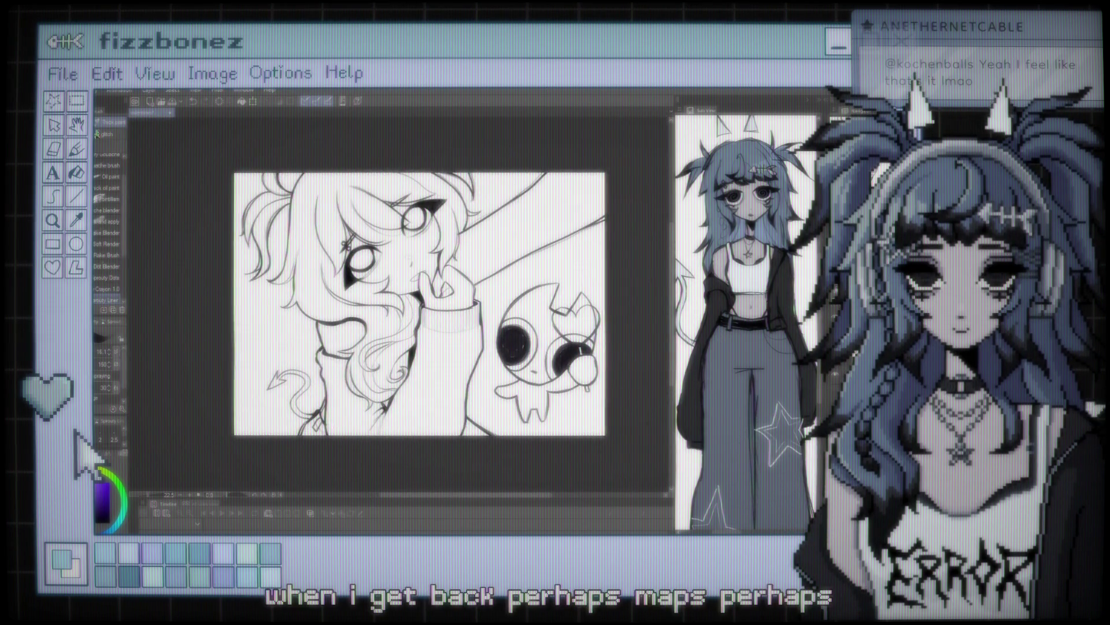
{"action": "key", "text": "ctrl+plus"}
{"action": "scroll", "coordinate": [433, 289], "scroll_direction": "down", "scroll_amount": 2}
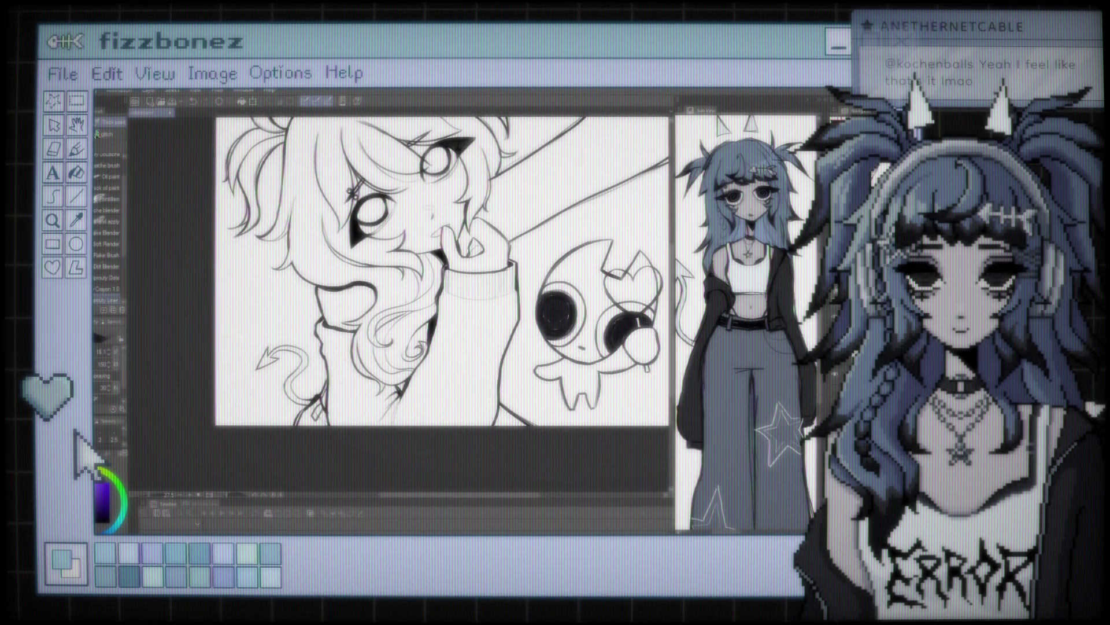
{"action": "key", "text": "ctrl+plus"}
{"action": "key", "text": "ctrl+plus"}
{"action": "key", "text": "ctrl+plus"}
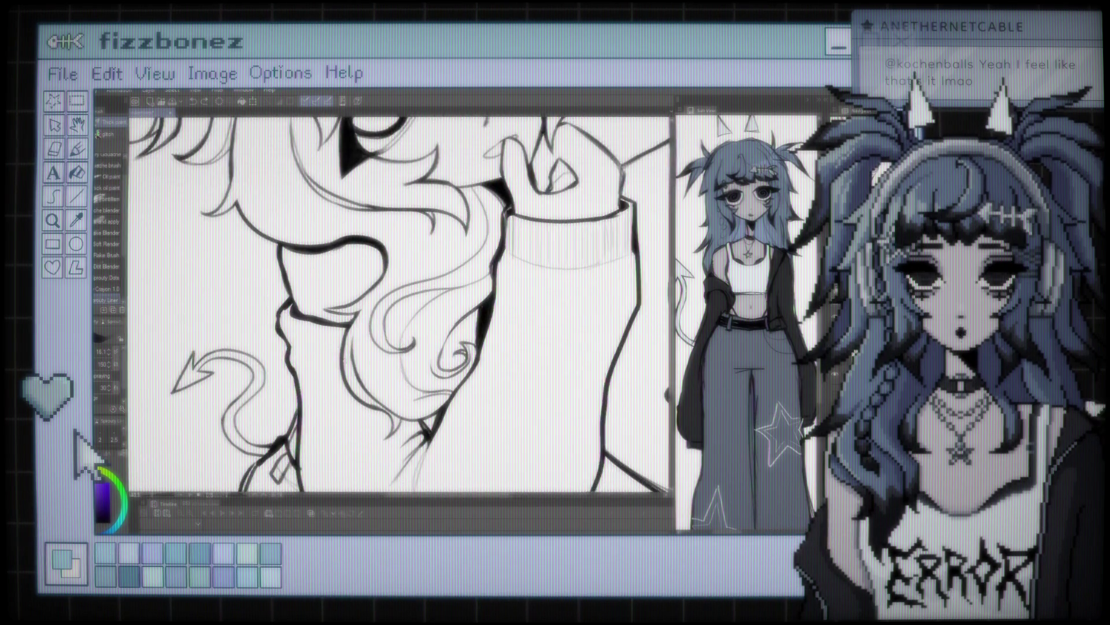
{"action": "key", "text": "ctrl+plus"}
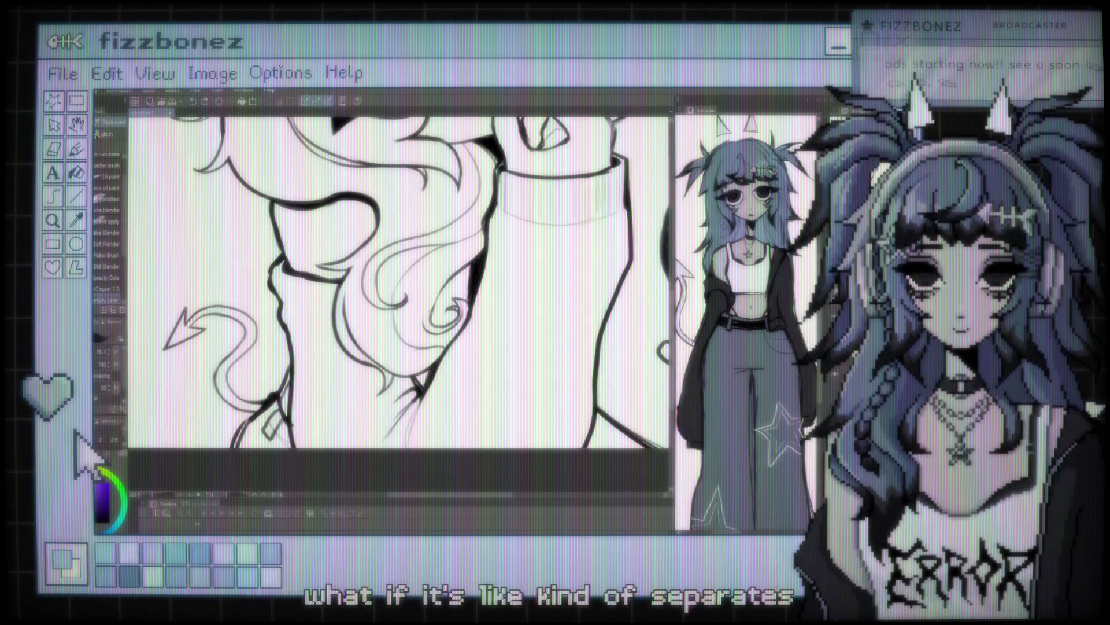
{"action": "scroll", "coordinate": [399, 284], "scroll_direction": "down", "scroll_amount": 2}
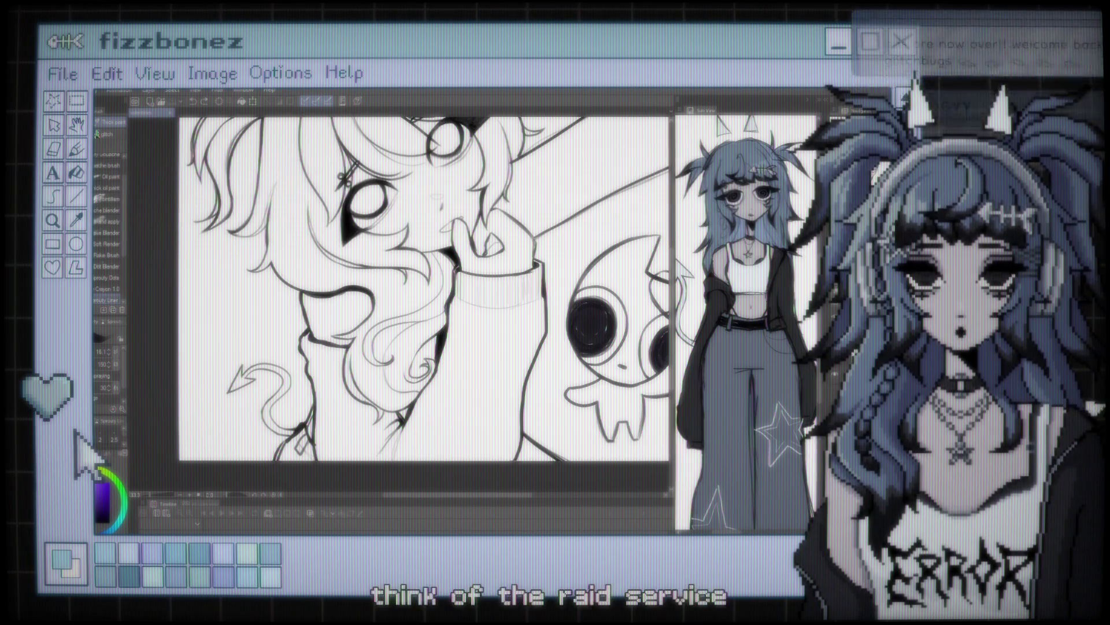
{"action": "scroll", "coordinate": [399, 307], "scroll_direction": "down", "scroll_amount": 2}
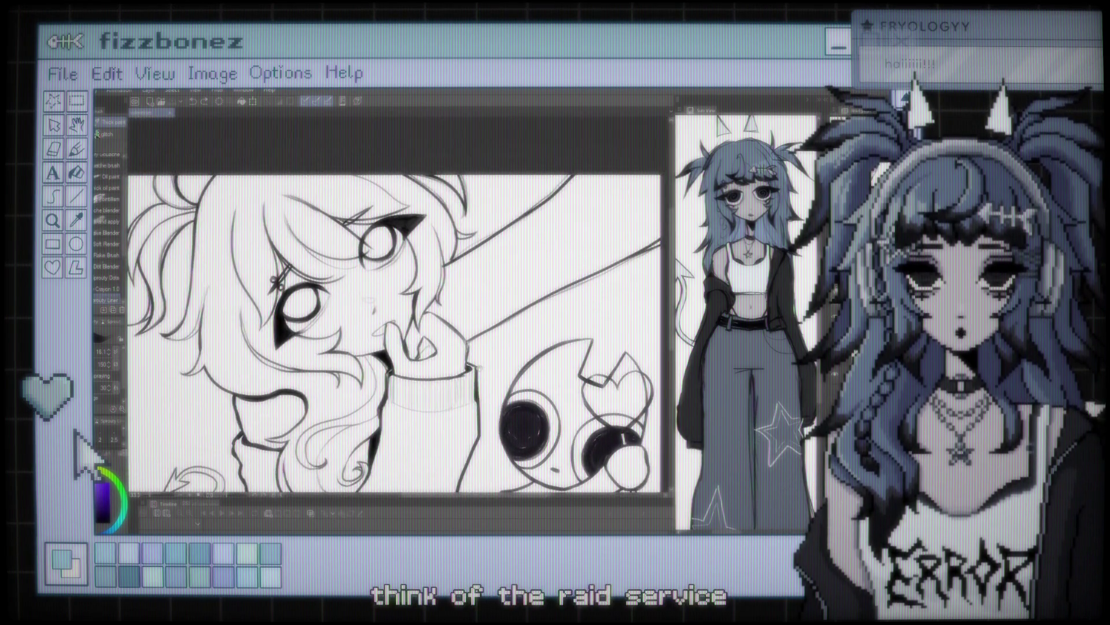
Step: Zoom out to see the girl, ghost and lollipop line art together
{"action": "scroll", "coordinate": [399, 307], "scroll_direction": "down", "scroll_amount": 2}
{"action": "scroll", "coordinate": [382, 313], "scroll_direction": "down", "scroll_amount": 1}
{"action": "scroll", "coordinate": [382, 312], "scroll_direction": "down", "scroll_amount": 1}
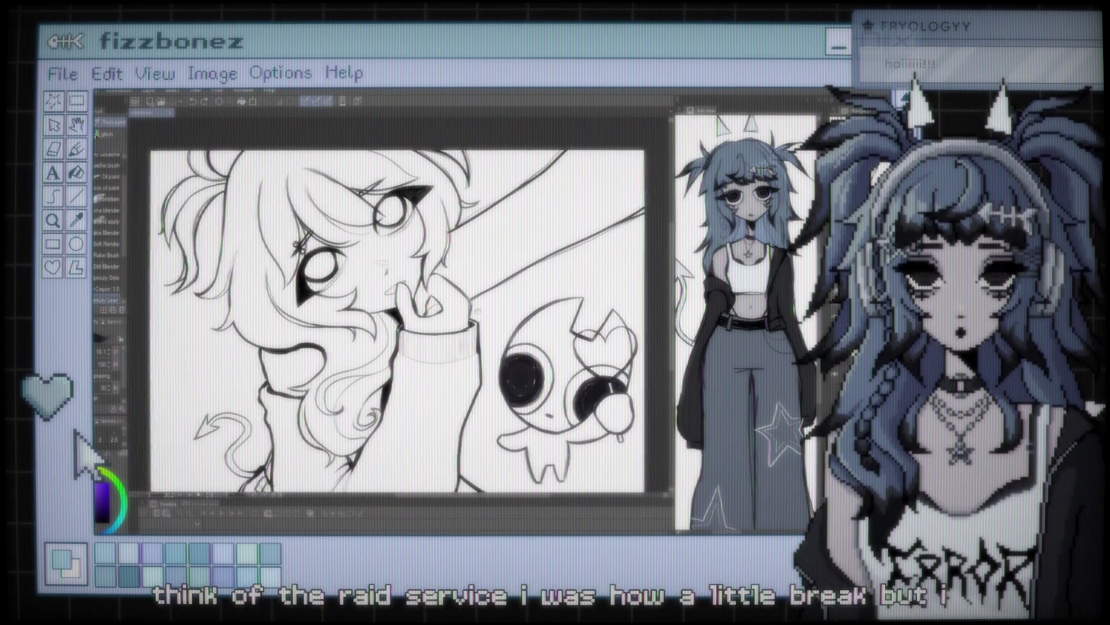
{"action": "scroll", "coordinate": [382, 312], "scroll_direction": "down", "scroll_amount": 1}
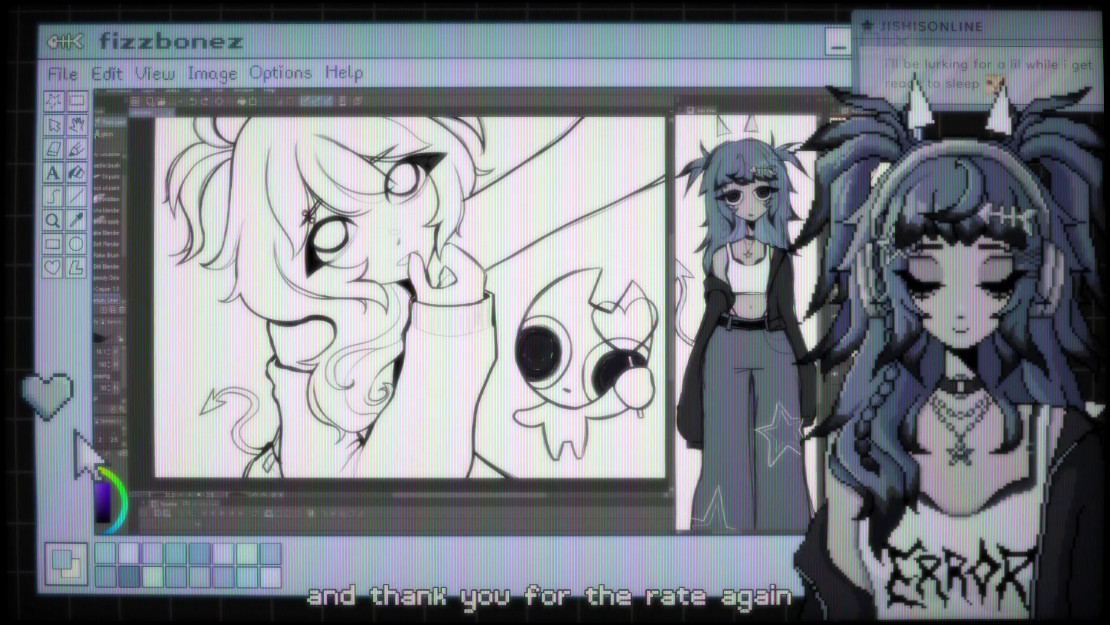
Step: Zoom in on the neck and add a short dark stroke where the curls meet it
{"action": "scroll", "coordinate": [411, 295], "scroll_direction": "down", "scroll_amount": 1}
{"action": "scroll", "coordinate": [411, 295], "scroll_direction": "down", "scroll_amount": 1}
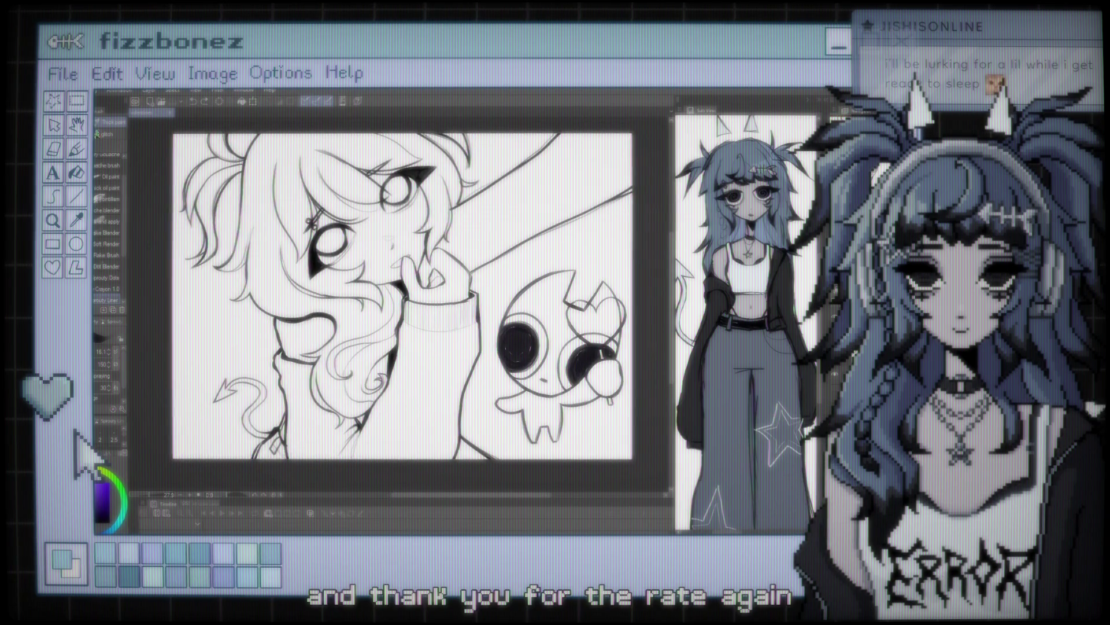
{"action": "scroll", "coordinate": [411, 295], "scroll_direction": "down", "scroll_amount": 1}
{"action": "scroll", "coordinate": [399, 303], "scroll_direction": "up", "scroll_amount": 1}
{"action": "scroll", "coordinate": [399, 303], "scroll_direction": "up", "scroll_amount": 1}
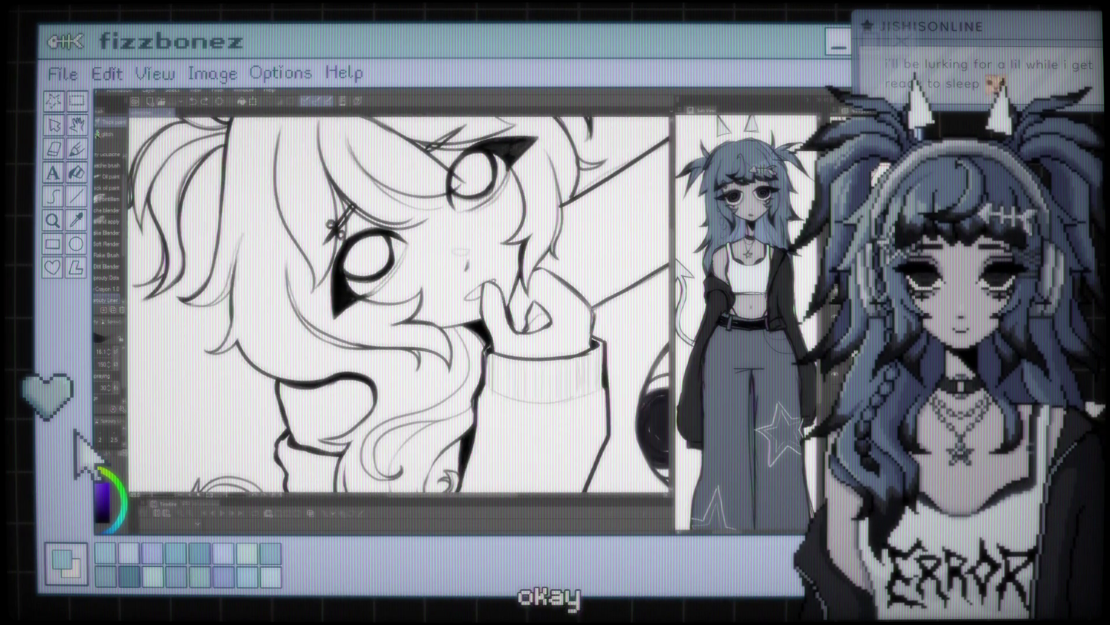
{"action": "scroll", "coordinate": [399, 303], "scroll_direction": "down", "scroll_amount": 1}
{"action": "scroll", "coordinate": [399, 304], "scroll_direction": "up", "scroll_amount": 1}
{"action": "scroll", "coordinate": [399, 303], "scroll_direction": "up", "scroll_amount": 1}
{"action": "scroll", "coordinate": [399, 304], "scroll_direction": "up", "scroll_amount": 1}
{"action": "scroll", "coordinate": [399, 304], "scroll_direction": "up", "scroll_amount": 1}
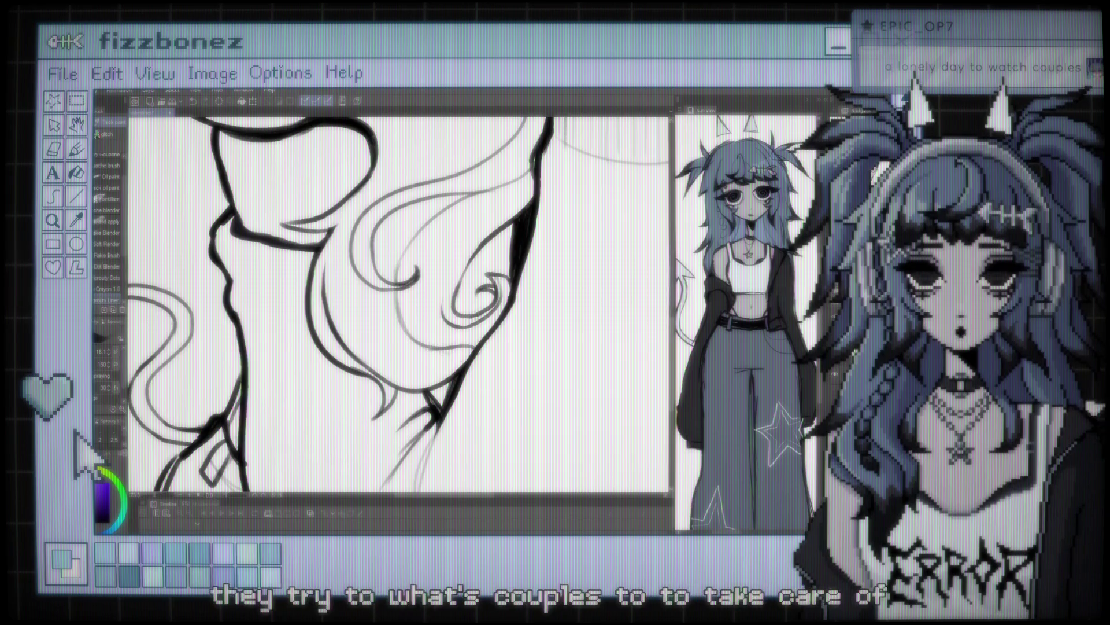
{"action": "left_click_drag", "start_coordinate": [429, 390], "coordinate": [452, 381]}
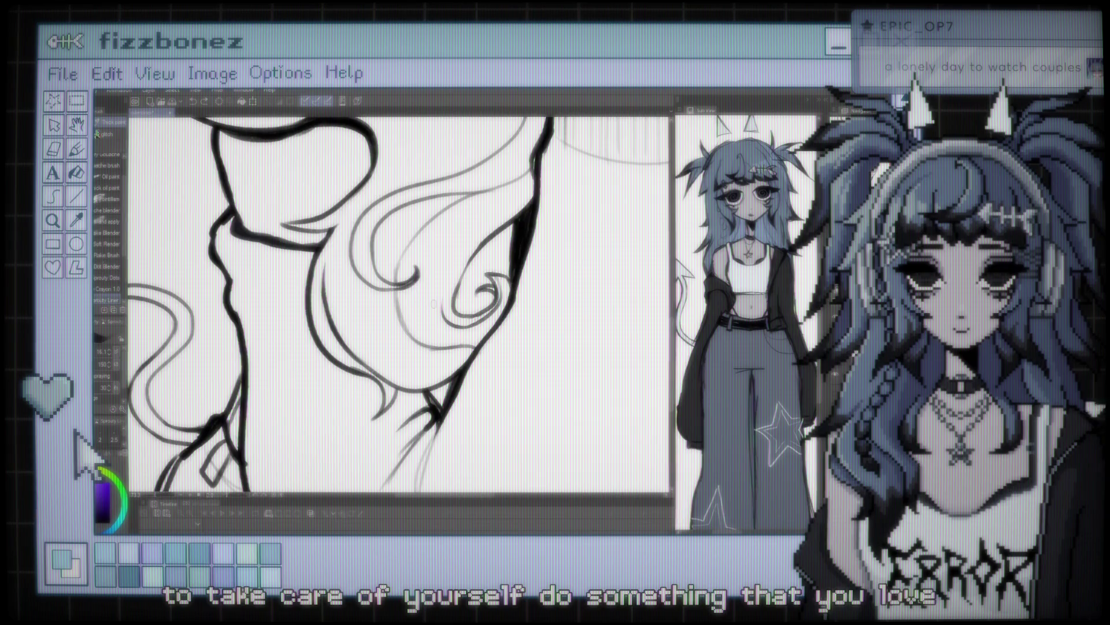
Step: Zoom out to the full canvas, then back in on the neck close-up
{"action": "scroll", "coordinate": [433, 304], "scroll_direction": "down", "scroll_amount": 3}
{"action": "scroll", "coordinate": [405, 243], "scroll_direction": "down", "scroll_amount": 5}
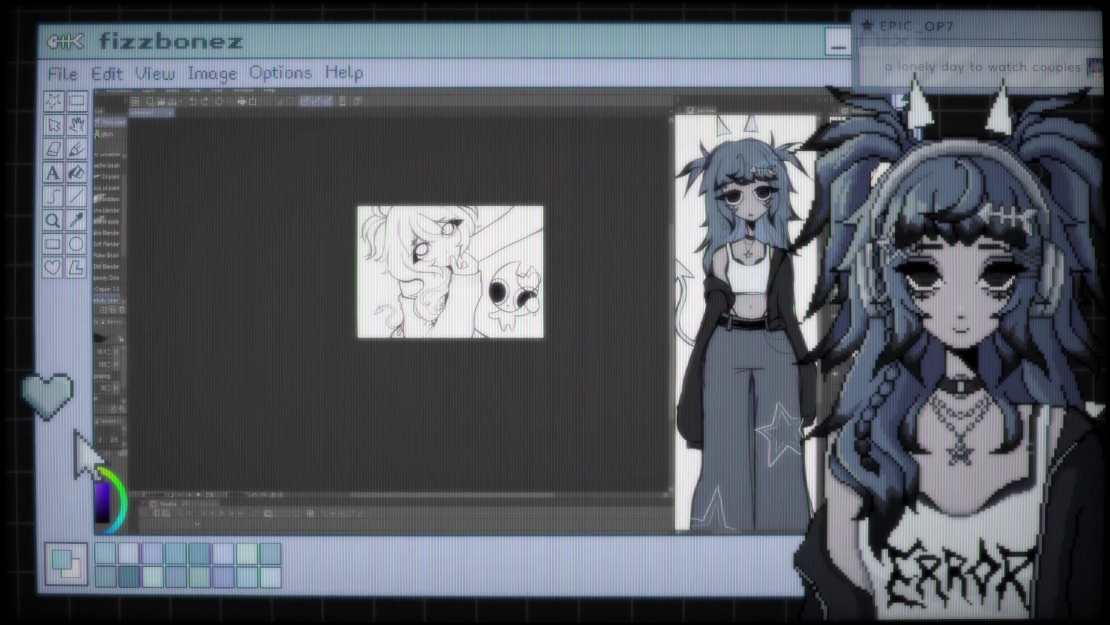
{"action": "scroll", "coordinate": [434, 310], "scroll_direction": "up", "scroll_amount": 3}
{"action": "scroll", "coordinate": [434, 310], "scroll_direction": "up", "scroll_amount": 2}
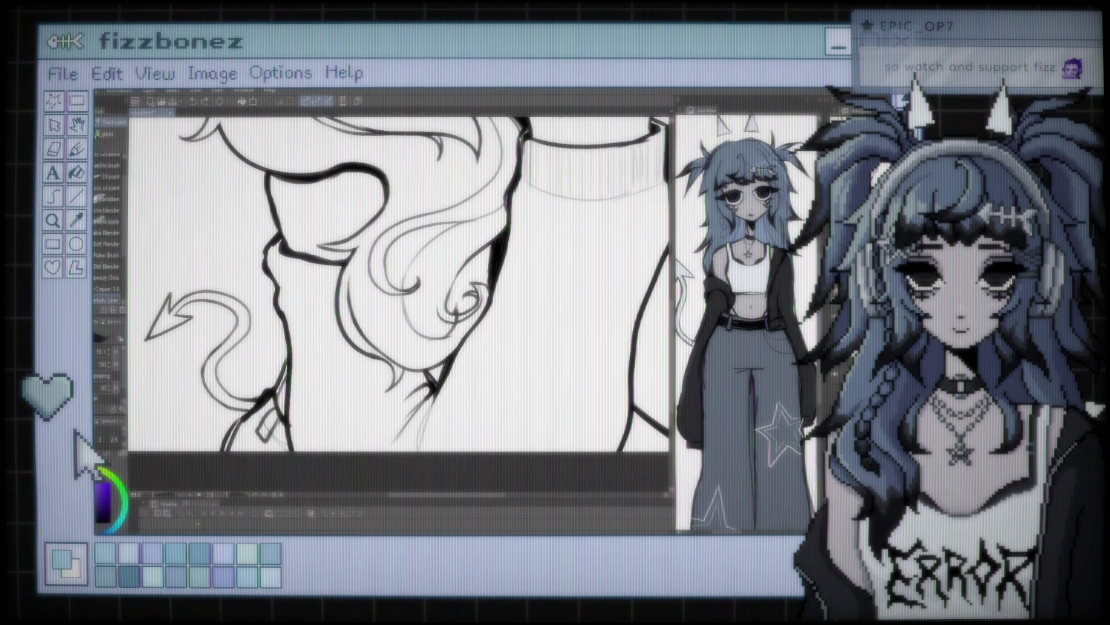
{"action": "key", "text": "ctrl+minus"}
{"action": "key", "text": "ctrl+minus"}
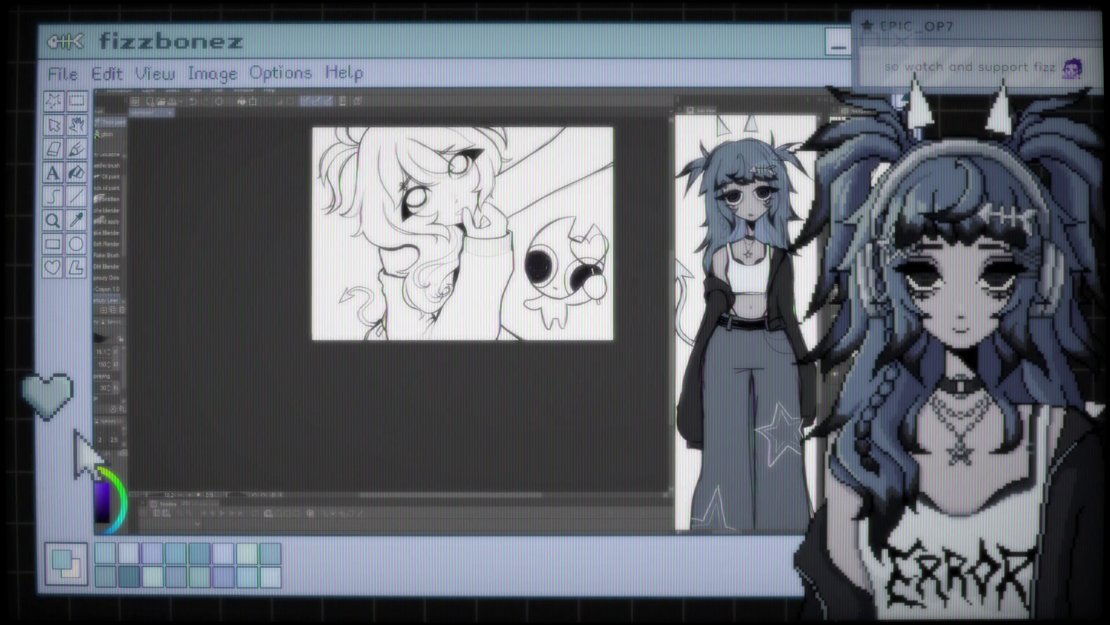
{"action": "key", "text": "ctrl+plus"}
{"action": "key", "text": "ctrl+plus"}
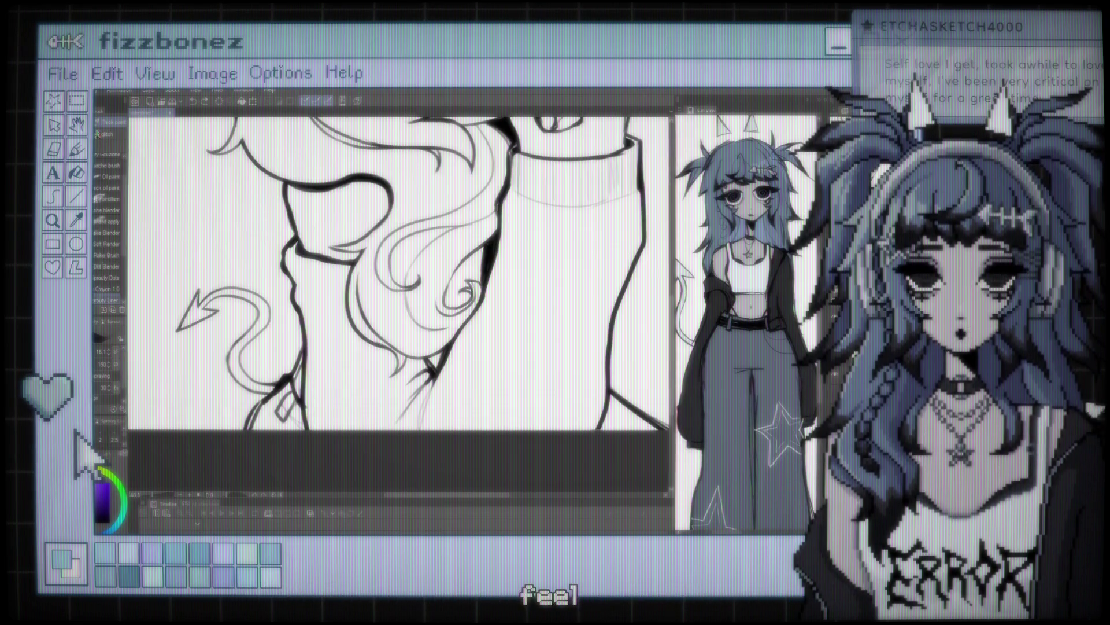
Step: Zoom out, centre the page and zoom in slightly to frame the girl beside the ghost
{"action": "key", "text": "ctrl+minus"}
{"action": "key", "text": "ctrl+minus"}
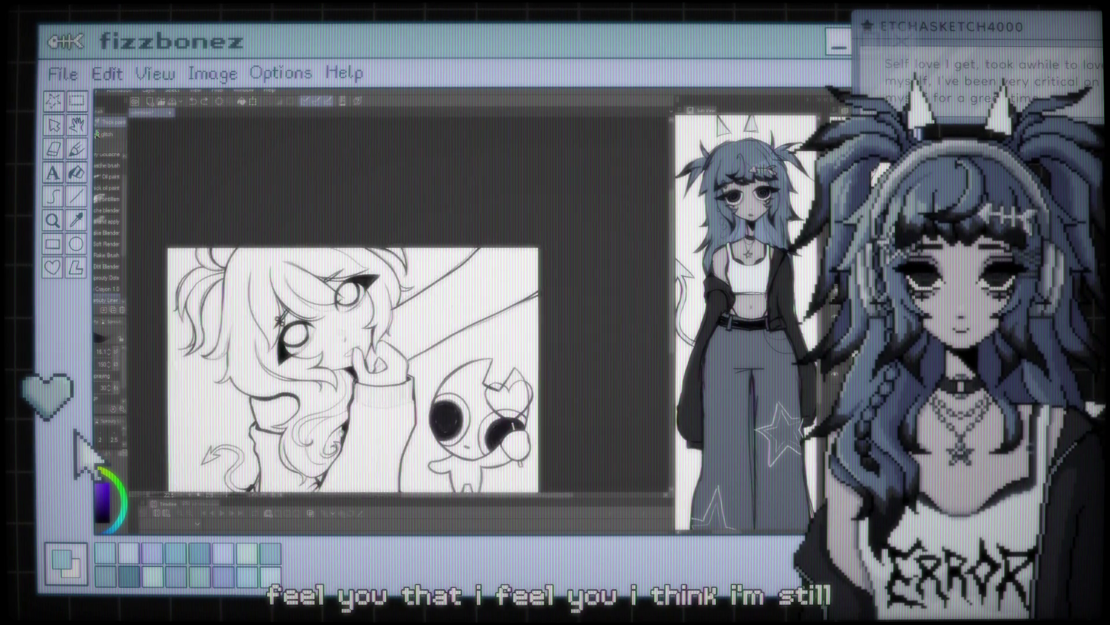
{"action": "left_click_drag", "start_coordinate": [416, 295], "coordinate": [391, 306]}
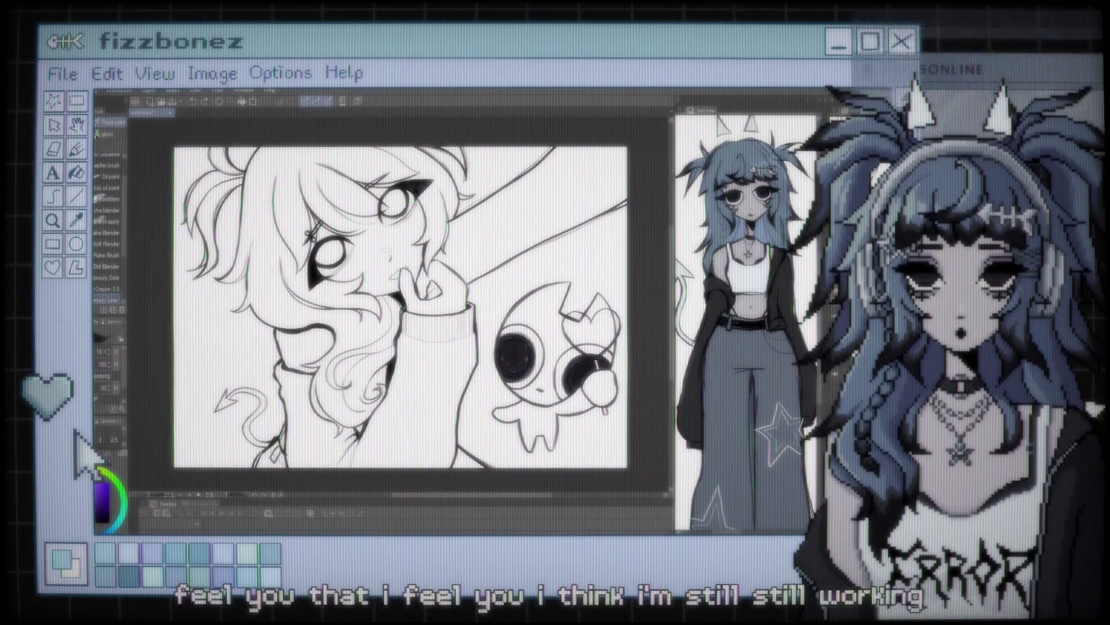
{"action": "key", "text": "ctrl+plus"}
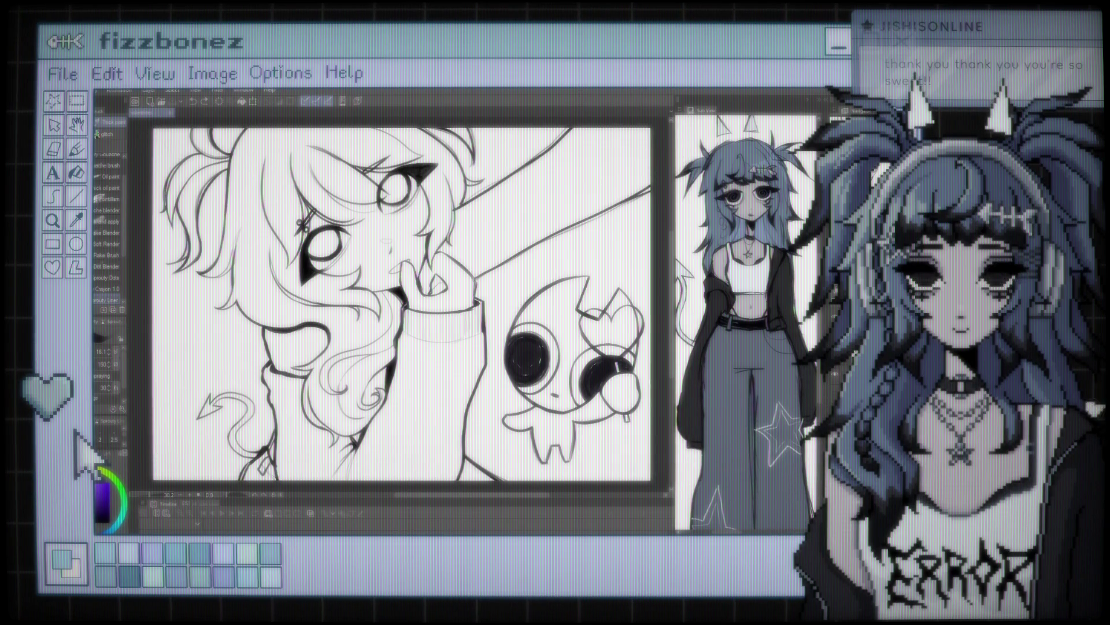
{"action": "scroll", "coordinate": [415, 216], "scroll_direction": "up", "scroll_amount": 1}
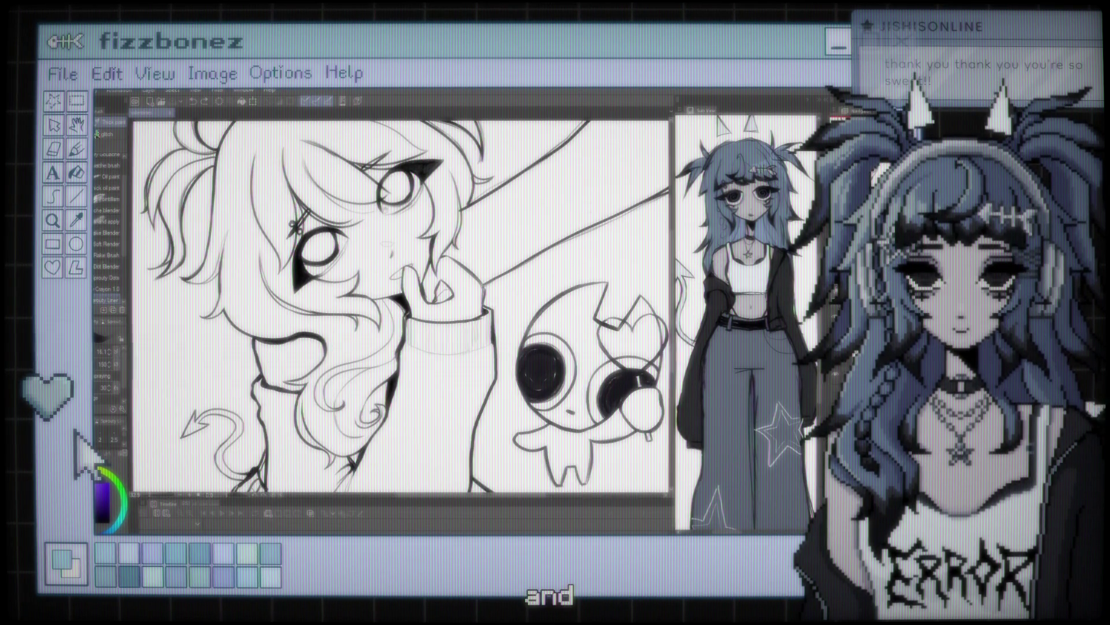
Step: Zoom in until the girl's curly hair, neck and sweater cuff fill the view
{"action": "scroll", "coordinate": [399, 306], "scroll_direction": "up", "scroll_amount": 2}
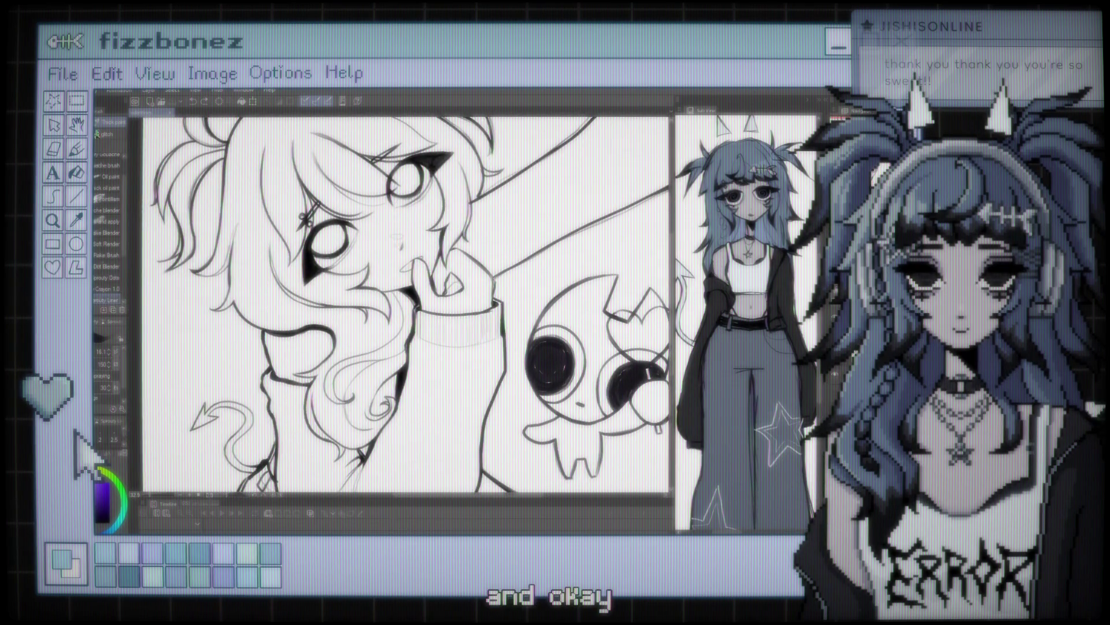
{"action": "scroll", "coordinate": [405, 289], "scroll_direction": "down", "scroll_amount": 1}
{"action": "scroll", "coordinate": [405, 289], "scroll_direction": "down", "scroll_amount": 1}
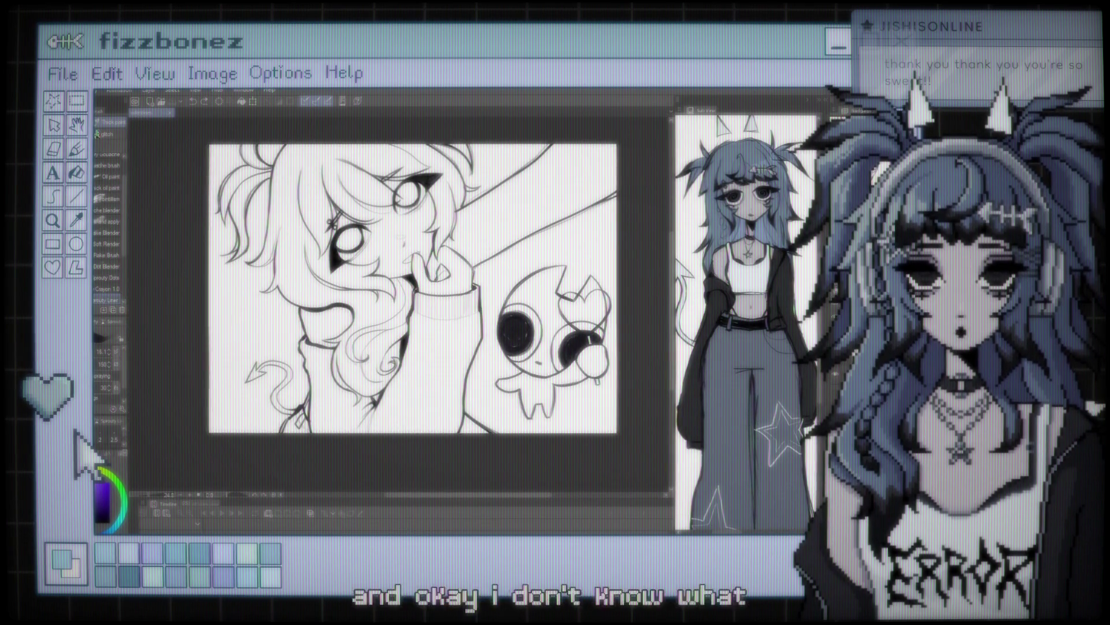
{"action": "scroll", "coordinate": [417, 289], "scroll_direction": "up", "scroll_amount": 2}
{"action": "scroll", "coordinate": [417, 289], "scroll_direction": "up", "scroll_amount": 1}
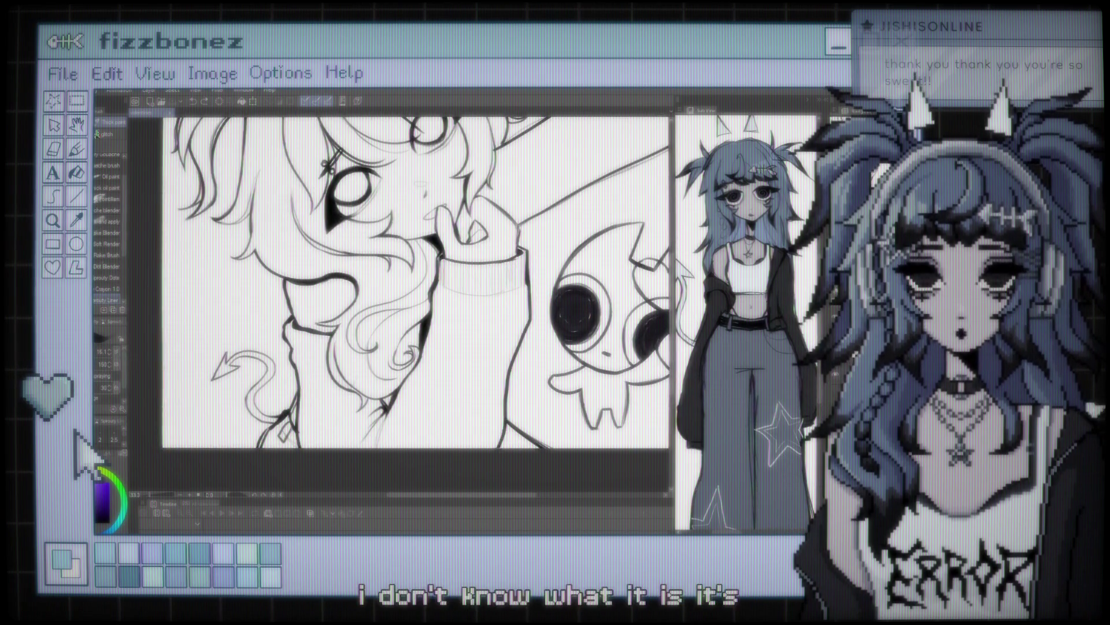
{"action": "scroll", "coordinate": [405, 289], "scroll_direction": "down", "scroll_amount": 1}
{"action": "scroll", "coordinate": [405, 289], "scroll_direction": "up", "scroll_amount": 1}
{"action": "scroll", "coordinate": [405, 290], "scroll_direction": "up", "scroll_amount": 2}
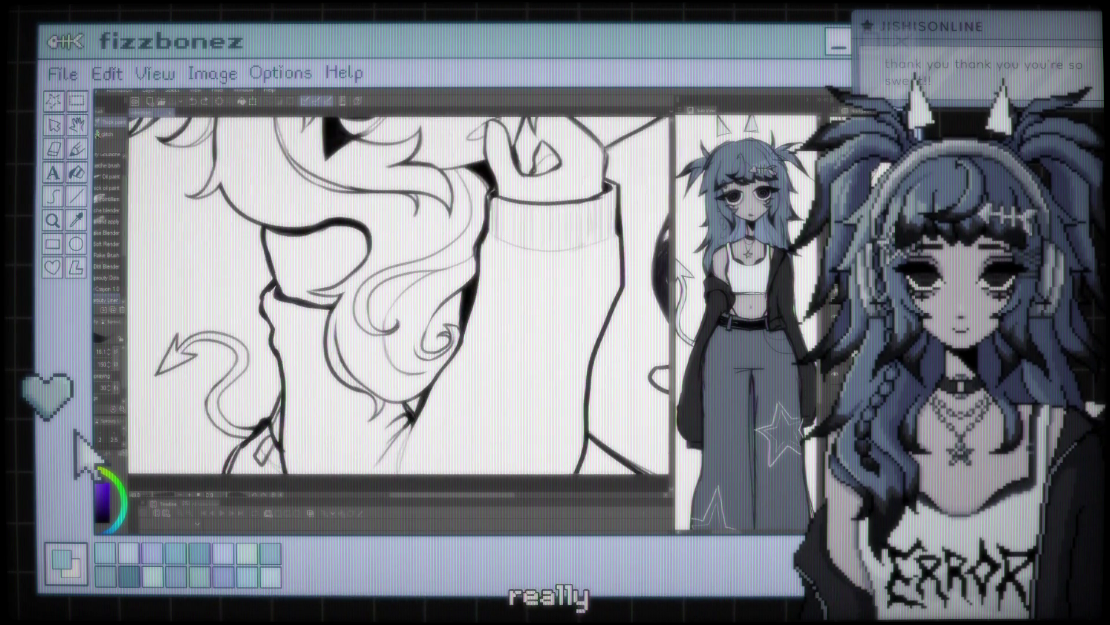
{"action": "scroll", "coordinate": [405, 289], "scroll_direction": "up", "scroll_amount": 1}
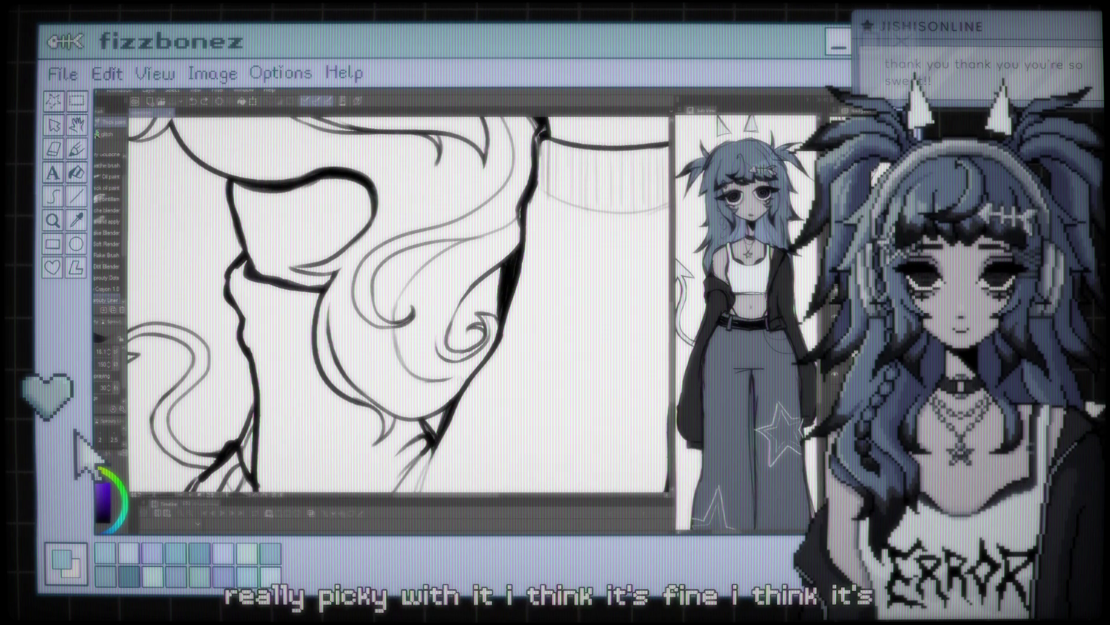
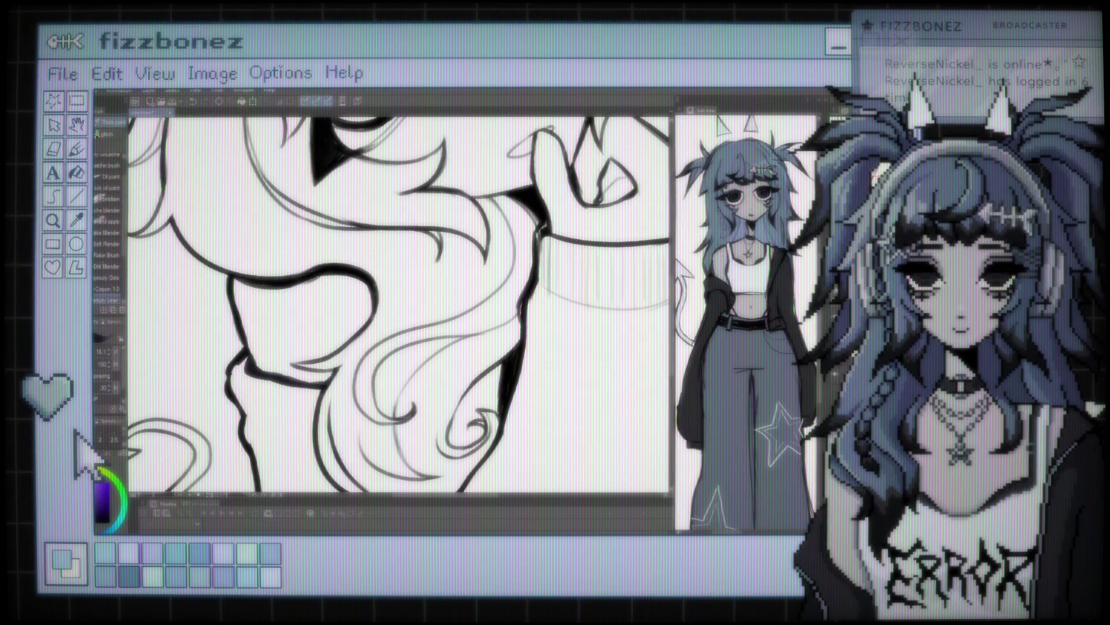
Step: Review the inked hair and sleeve lines, then switch from the eraser to the brush with B
{"action": "scroll", "coordinate": [399, 307], "scroll_direction": "down", "scroll_amount": 2}
{"action": "scroll", "coordinate": [399, 307], "scroll_direction": "down", "scroll_amount": 2}
{"action": "scroll", "coordinate": [399, 306], "scroll_direction": "down", "scroll_amount": 2}
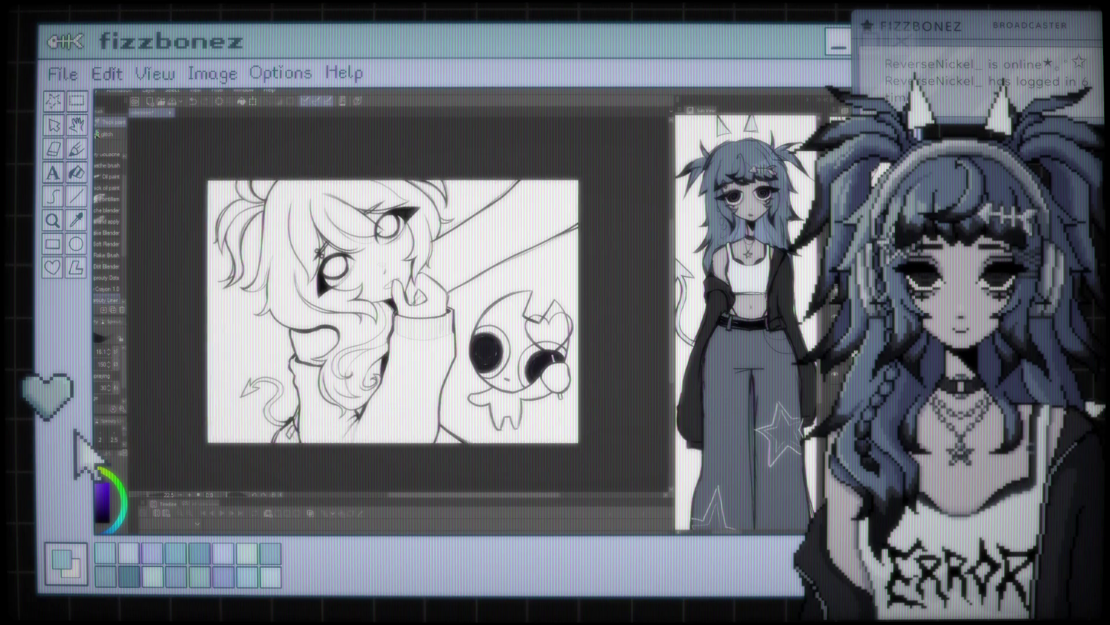
{"action": "scroll", "coordinate": [416, 301], "scroll_direction": "up", "scroll_amount": 1}
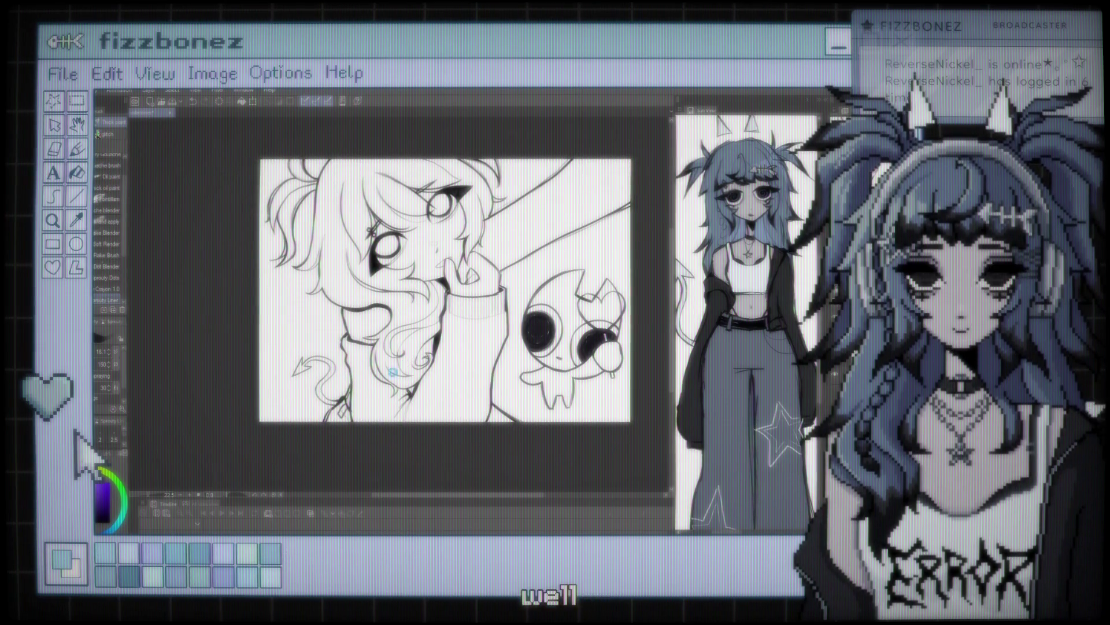
{"action": "scroll", "coordinate": [395, 368], "scroll_direction": "up", "scroll_amount": 2}
{"action": "scroll", "coordinate": [395, 368], "scroll_direction": "up", "scroll_amount": 1}
{"action": "scroll", "coordinate": [395, 368], "scroll_direction": "up", "scroll_amount": 1}
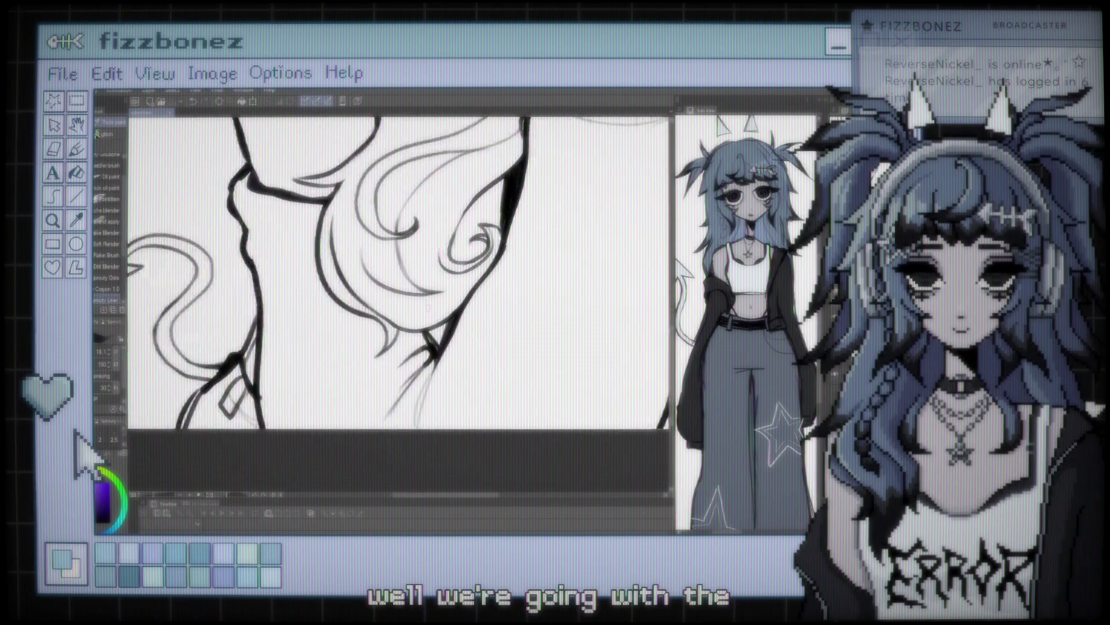
{"action": "scroll", "coordinate": [428, 341], "scroll_direction": "up", "scroll_amount": 1}
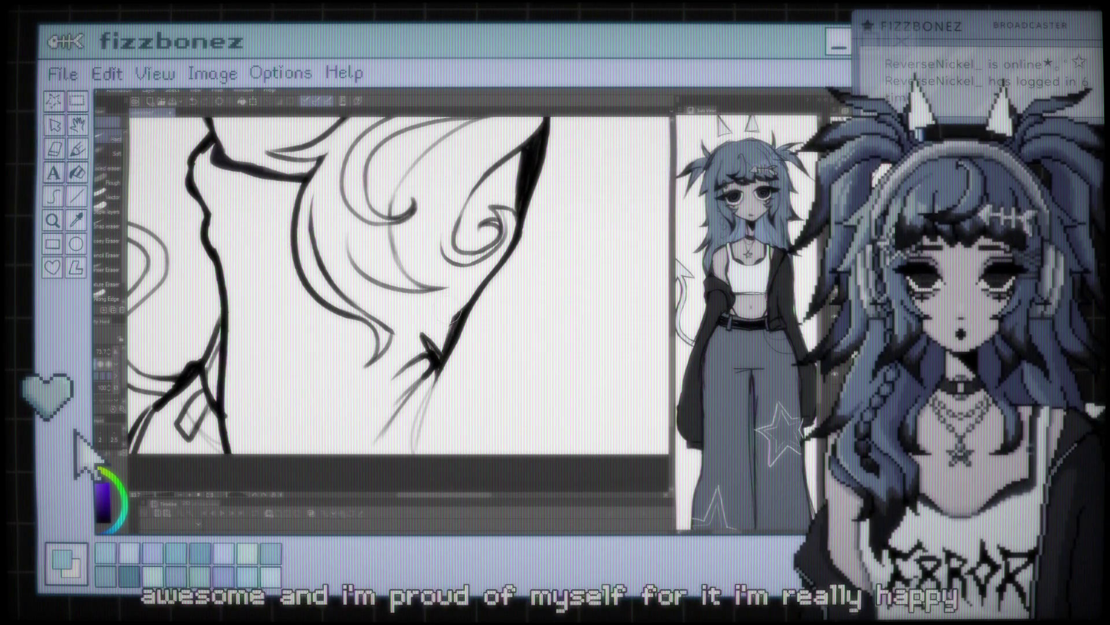
{"action": "key", "text": "b"}
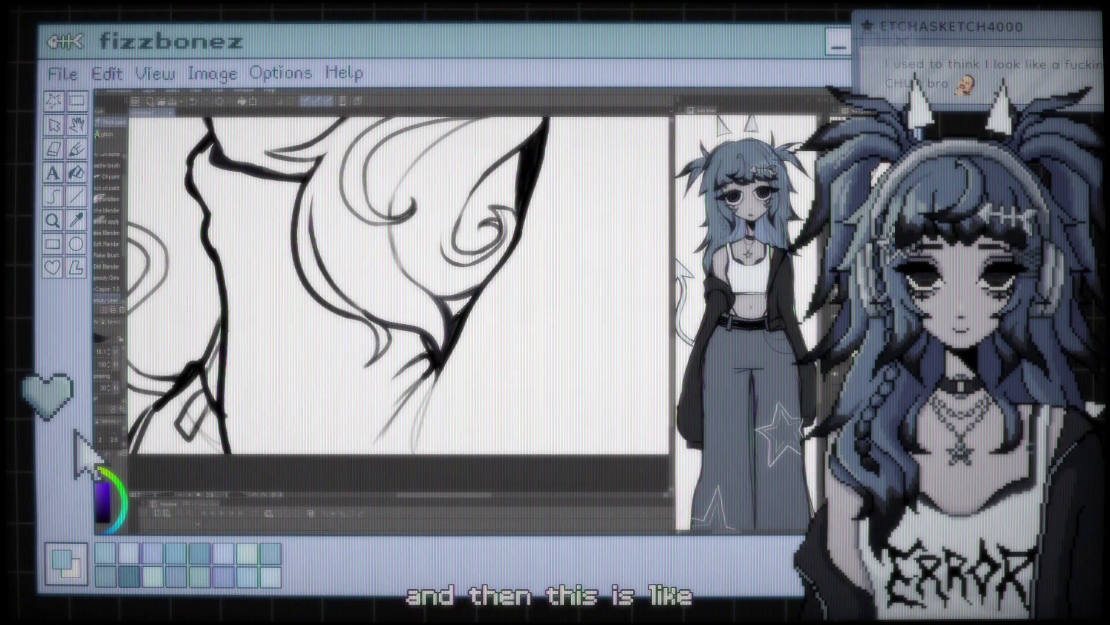
{"action": "scroll", "coordinate": [449, 314], "scroll_direction": "down", "scroll_amount": 3}
{"action": "scroll", "coordinate": [449, 314], "scroll_direction": "down", "scroll_amount": 3}
{"action": "scroll", "coordinate": [449, 314], "scroll_direction": "down", "scroll_amount": 3}
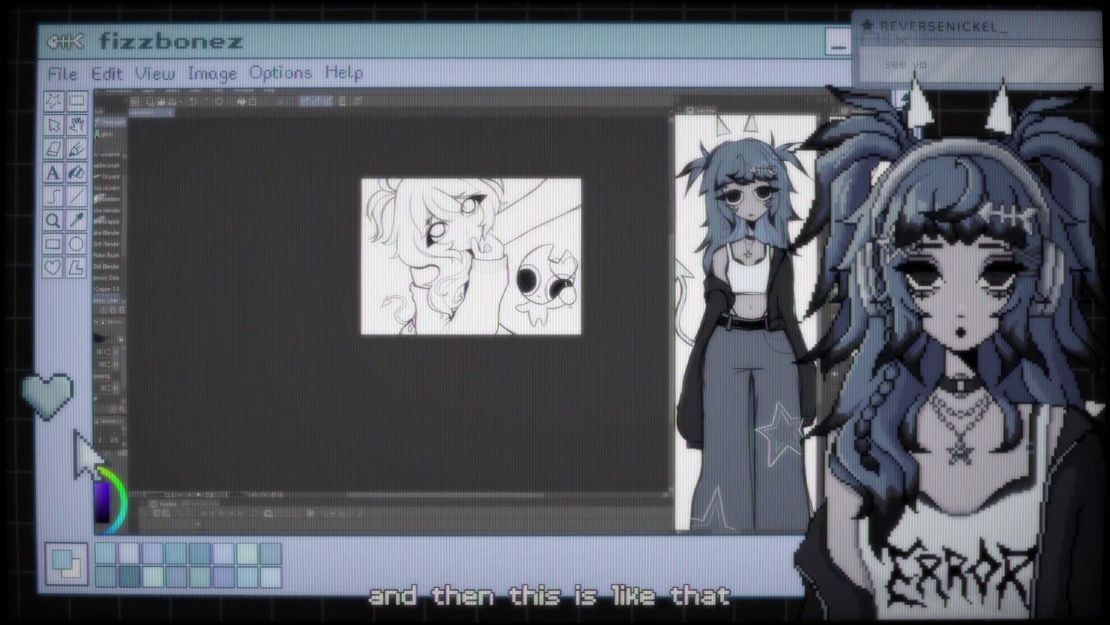
{"action": "scroll", "coordinate": [460, 304], "scroll_direction": "up", "scroll_amount": 1}
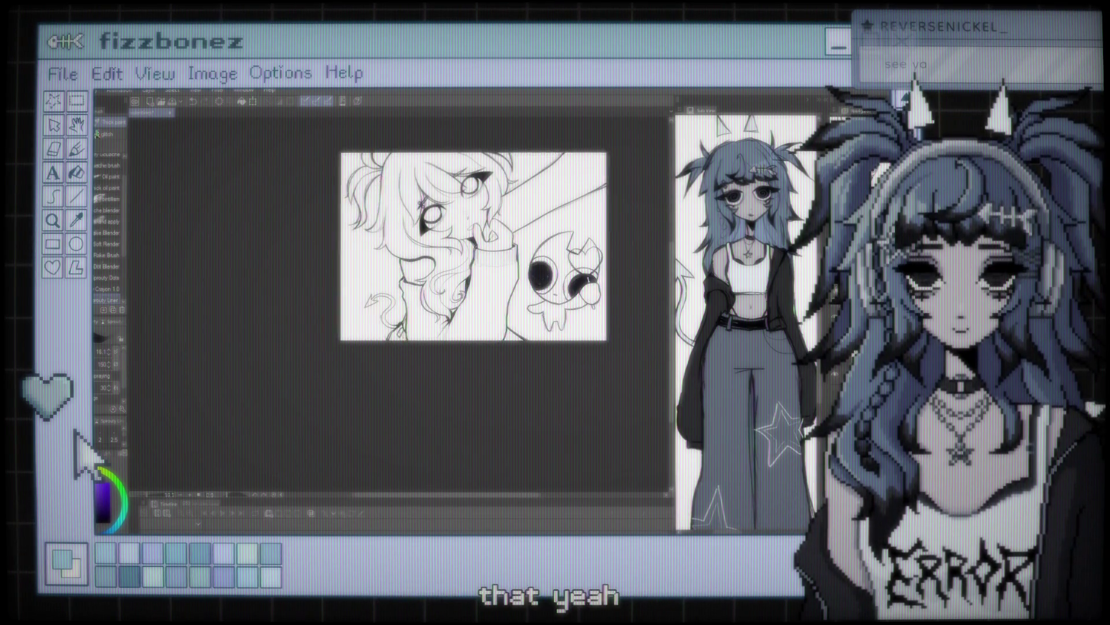
{"action": "scroll", "coordinate": [460, 303], "scroll_direction": "up", "scroll_amount": 1}
{"action": "scroll", "coordinate": [450, 289], "scroll_direction": "up", "scroll_amount": 1}
{"action": "scroll", "coordinate": [450, 289], "scroll_direction": "up", "scroll_amount": 2}
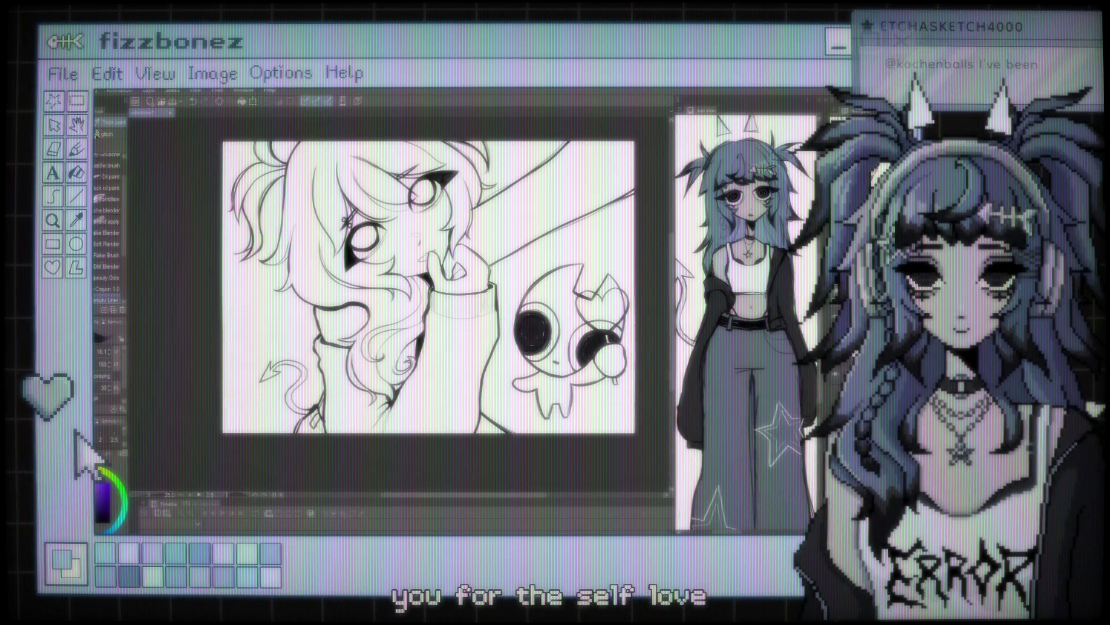
{"action": "scroll", "coordinate": [428, 290], "scroll_direction": "up", "scroll_amount": 2}
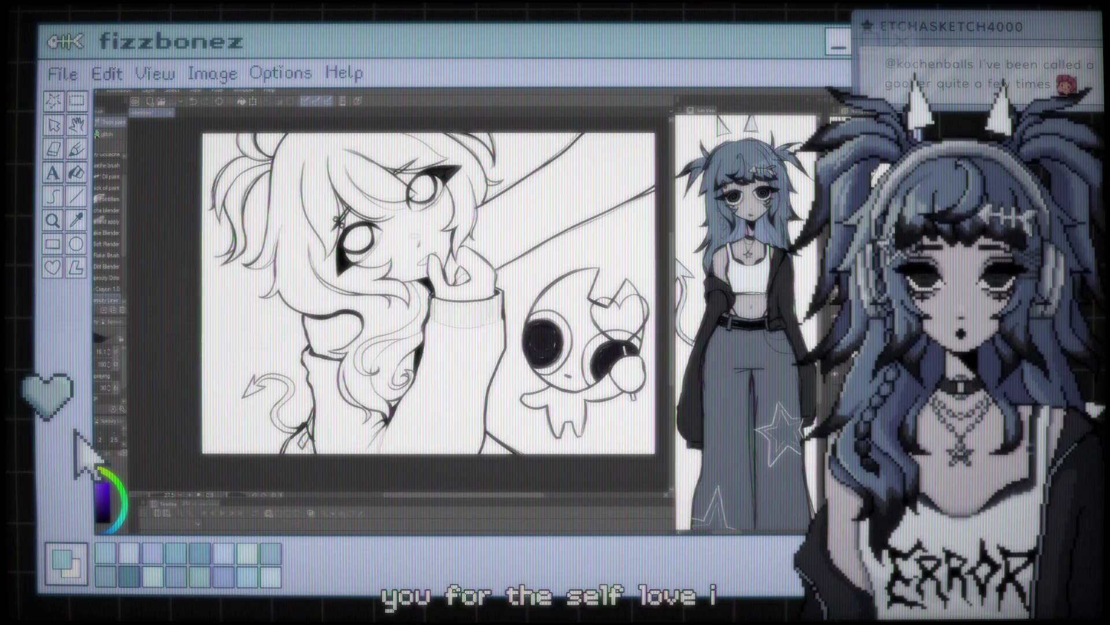
{"action": "scroll", "coordinate": [405, 310], "scroll_direction": "up", "scroll_amount": 1}
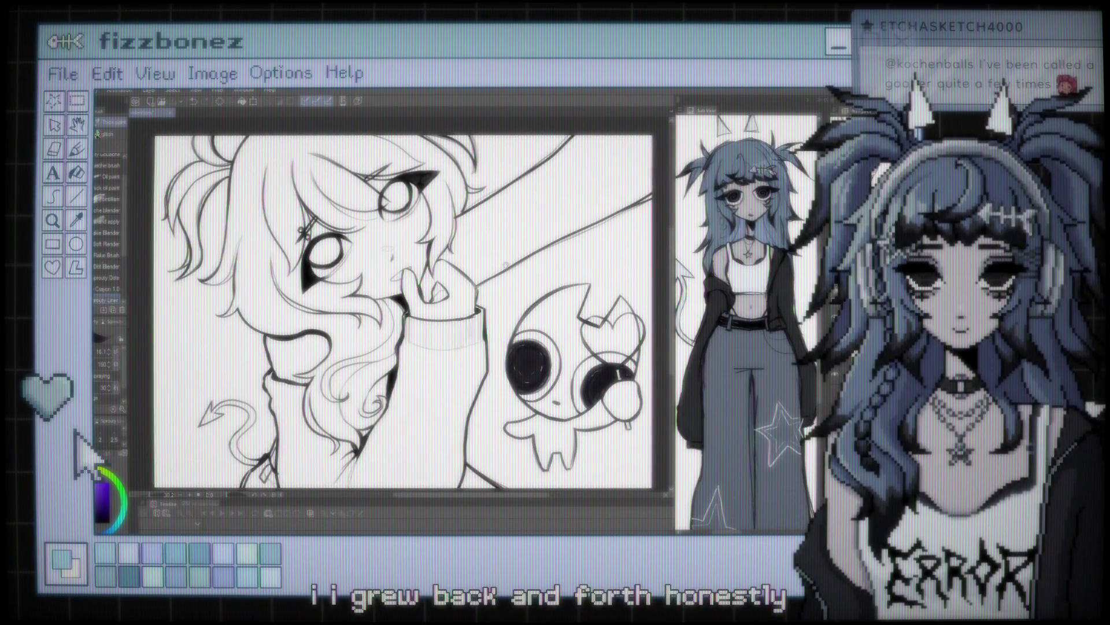
{"action": "scroll", "coordinate": [405, 310], "scroll_direction": "up", "scroll_amount": 1}
{"action": "scroll", "coordinate": [405, 310], "scroll_direction": "up", "scroll_amount": 1}
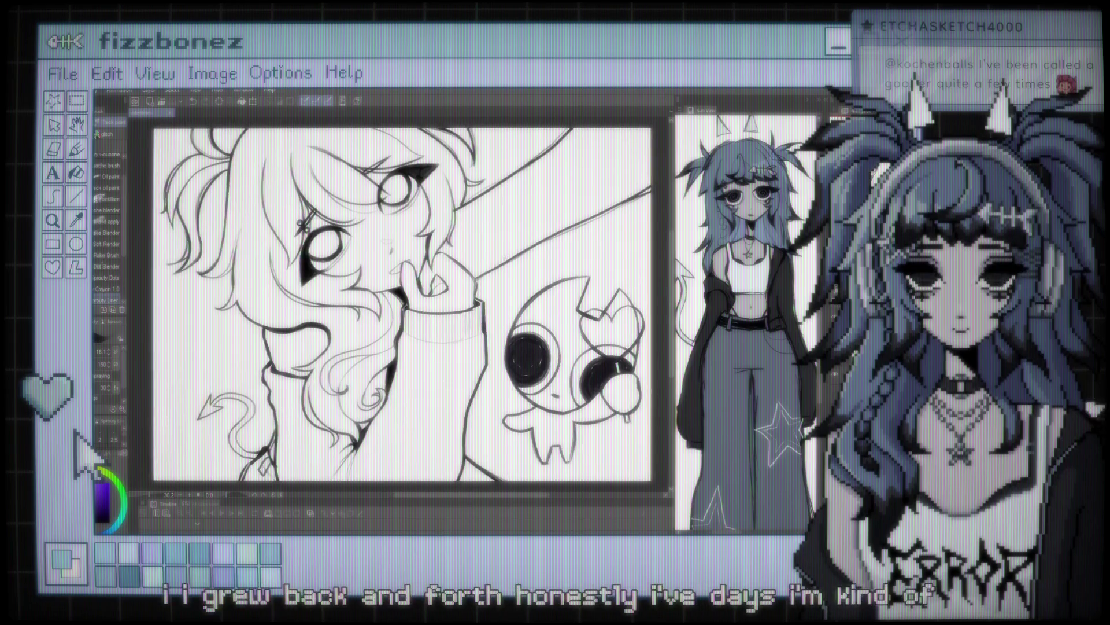
{"action": "scroll", "coordinate": [405, 309], "scroll_direction": "up", "scroll_amount": 1}
{"action": "key", "text": "ctrl+0"}
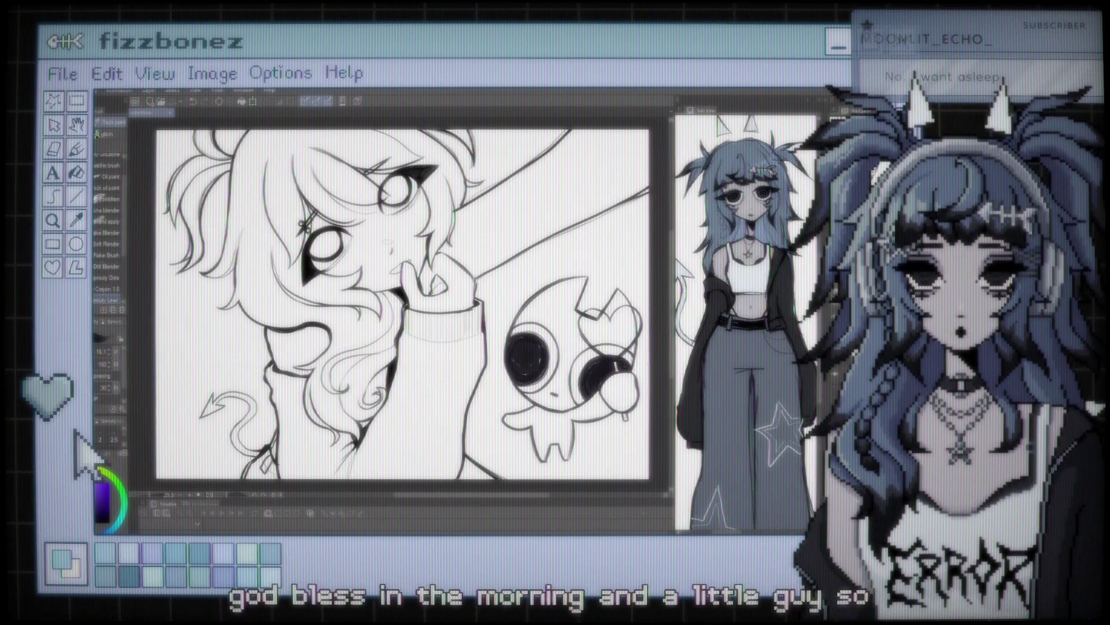
{"action": "scroll", "coordinate": [405, 301], "scroll_direction": "up", "scroll_amount": 2}
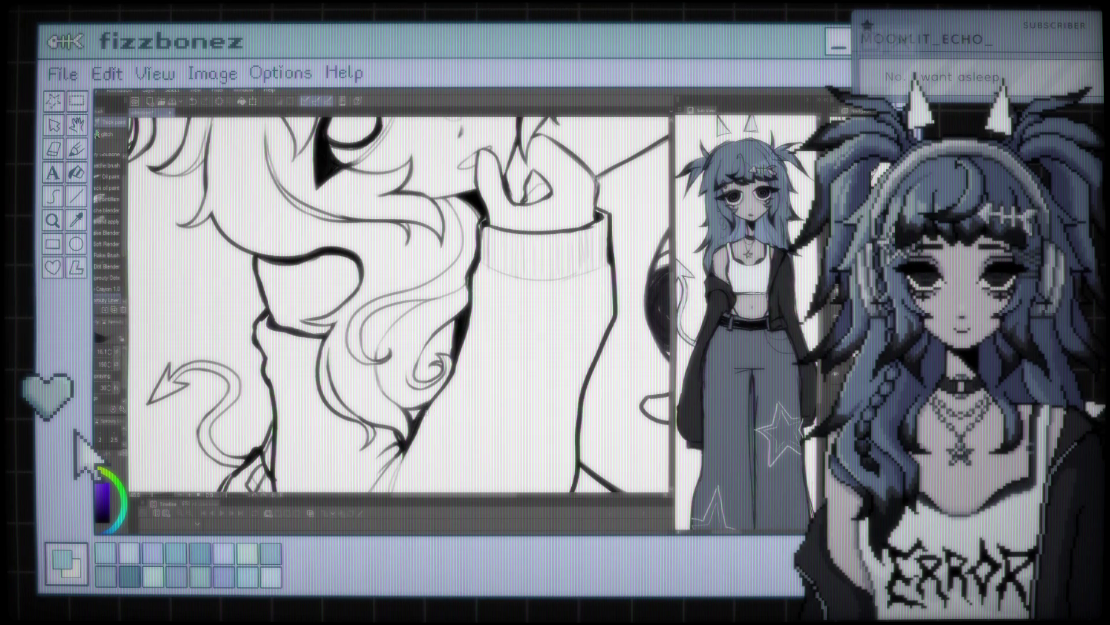
{"action": "scroll", "coordinate": [404, 306], "scroll_direction": "down", "scroll_amount": 3}
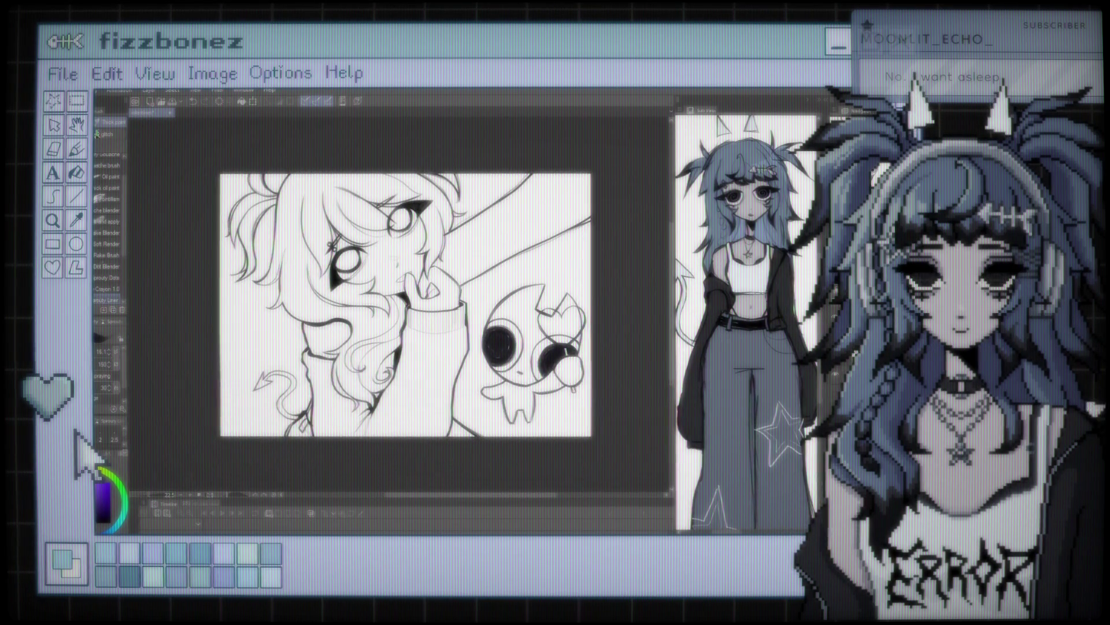
{"action": "scroll", "coordinate": [317, 149], "scroll_direction": "up", "scroll_amount": 2}
{"action": "scroll", "coordinate": [318, 149], "scroll_direction": "up", "scroll_amount": 2}
{"action": "scroll", "coordinate": [318, 148], "scroll_direction": "up", "scroll_amount": 2}
{"action": "scroll", "coordinate": [318, 149], "scroll_direction": "up", "scroll_amount": 1}
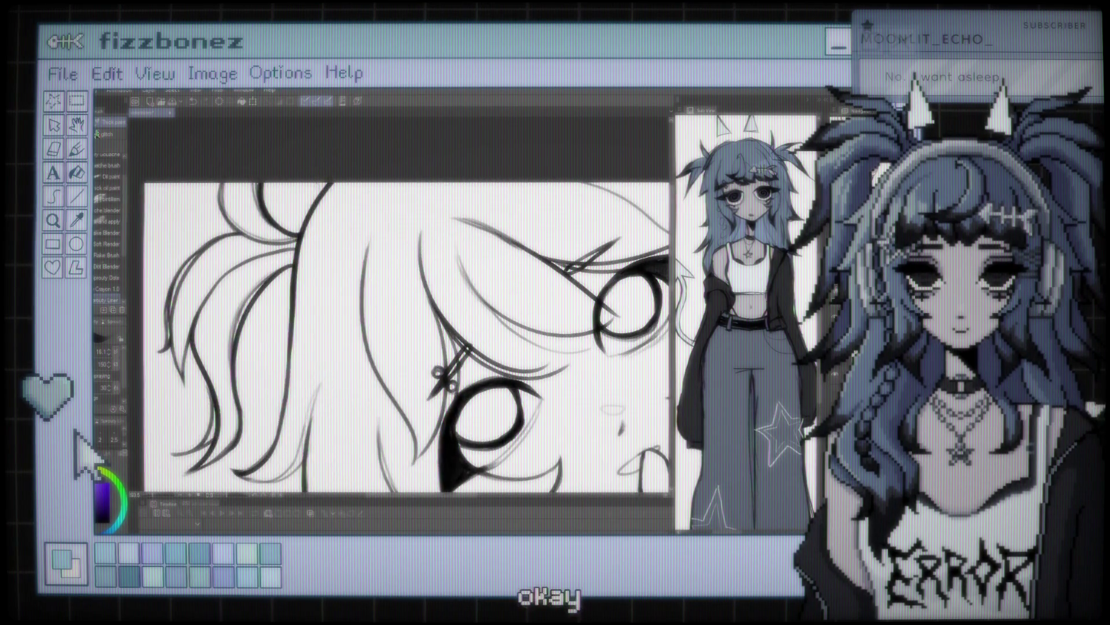
{"action": "scroll", "coordinate": [405, 306], "scroll_direction": "down", "scroll_amount": 3}
{"action": "scroll", "coordinate": [405, 306], "scroll_direction": "down", "scroll_amount": 1}
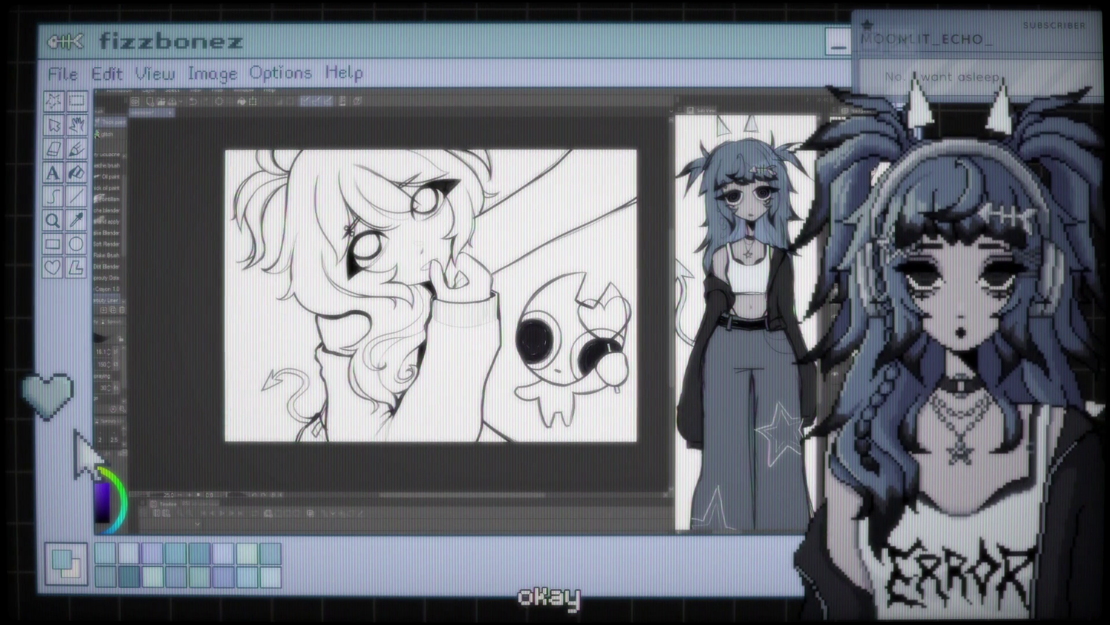
{"action": "scroll", "coordinate": [405, 307], "scroll_direction": "down", "scroll_amount": 1}
{"action": "scroll", "coordinate": [405, 306], "scroll_direction": "up", "scroll_amount": 2}
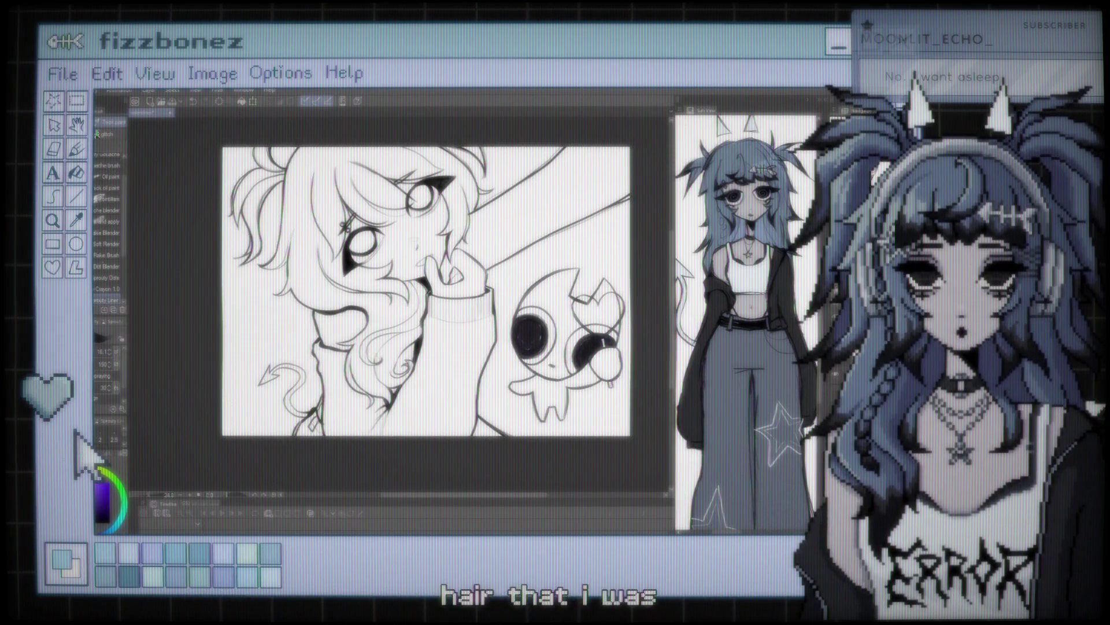
{"action": "scroll", "coordinate": [405, 306], "scroll_direction": "up", "scroll_amount": 2}
{"action": "scroll", "coordinate": [404, 306], "scroll_direction": "up", "scroll_amount": 2}
{"action": "scroll", "coordinate": [404, 306], "scroll_direction": "up", "scroll_amount": 1}
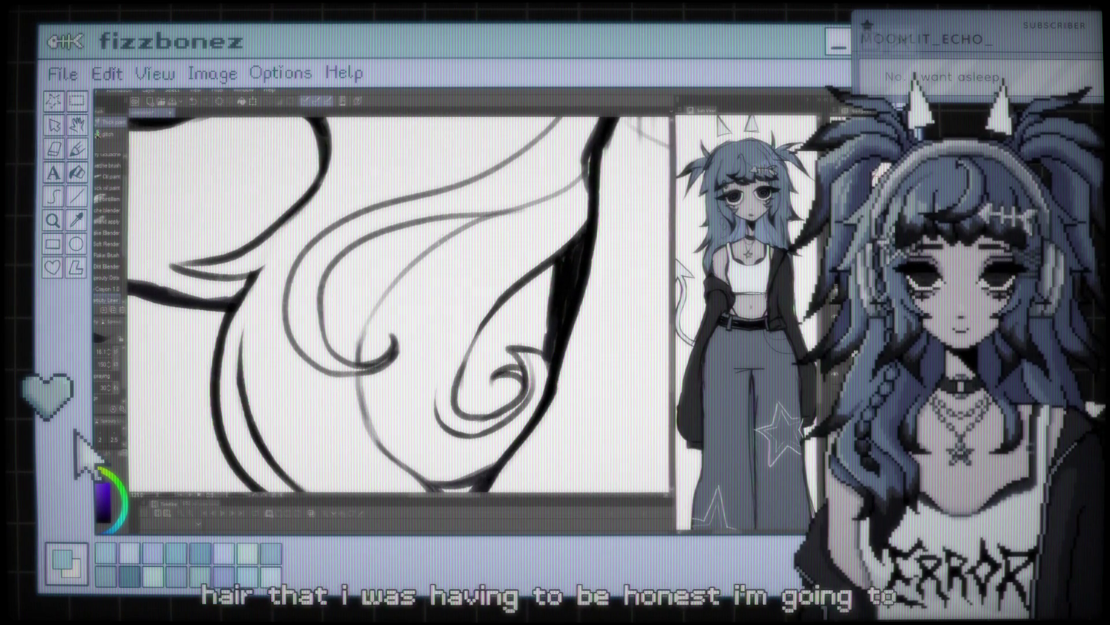
{"action": "key", "text": "ctrl+z"}
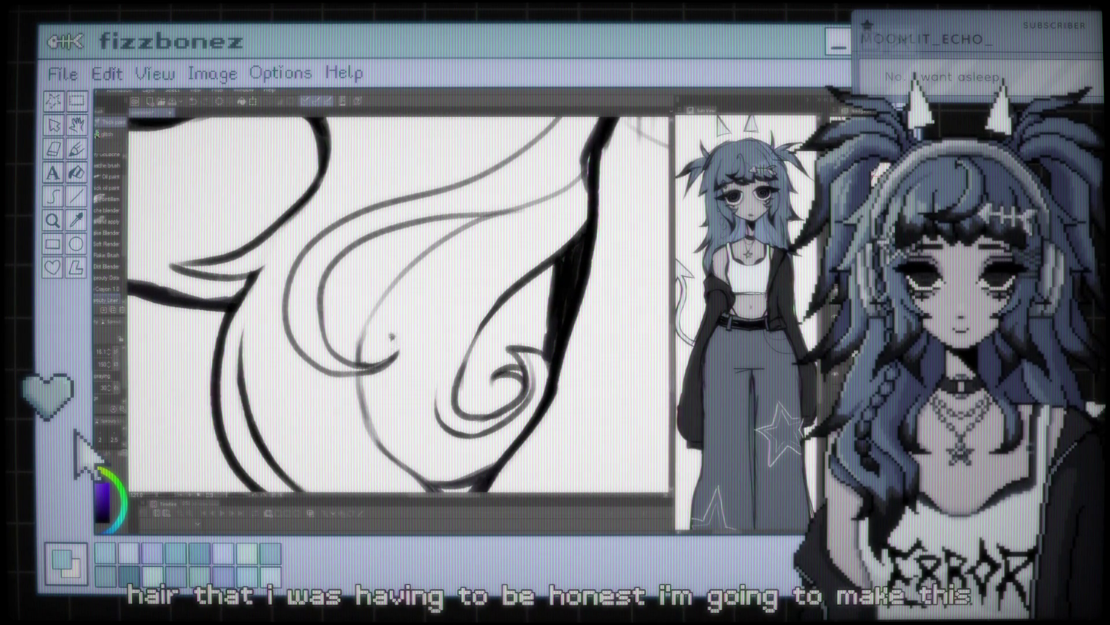
{"action": "left_click_drag", "start_coordinate": [392, 336], "coordinate": [376, 361]}
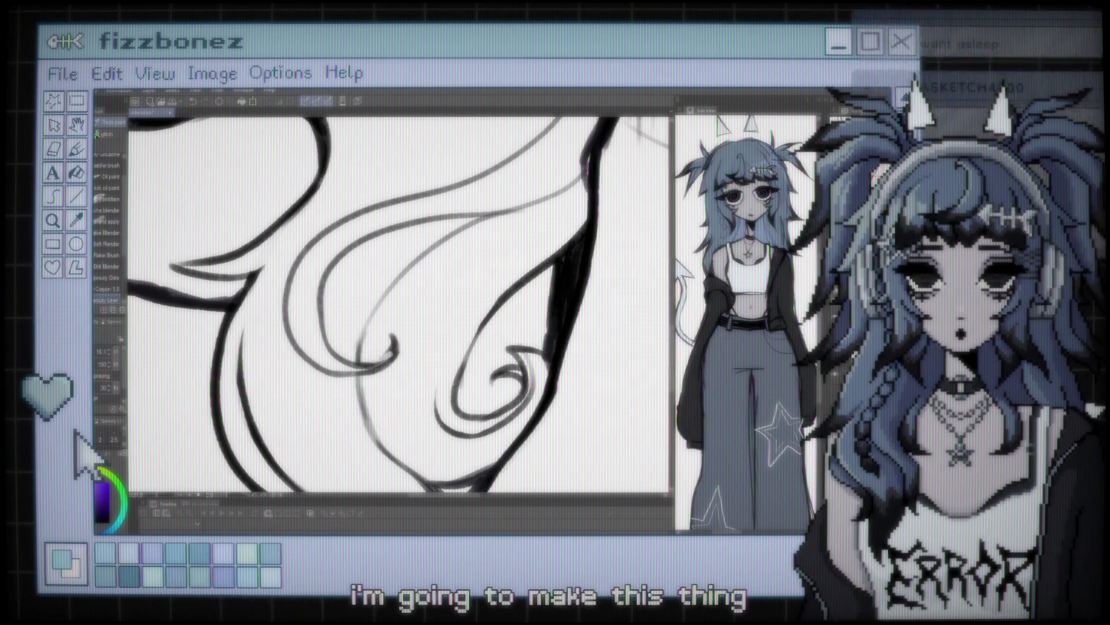
{"action": "key", "text": "ctrl+z"}
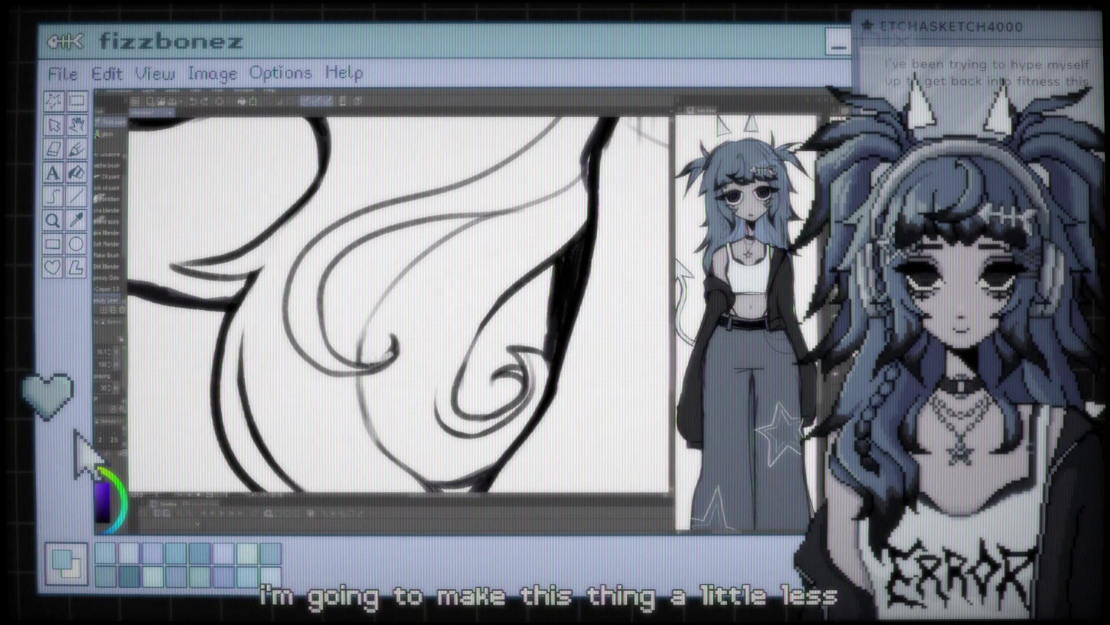
{"action": "key", "text": "ctrl+z"}
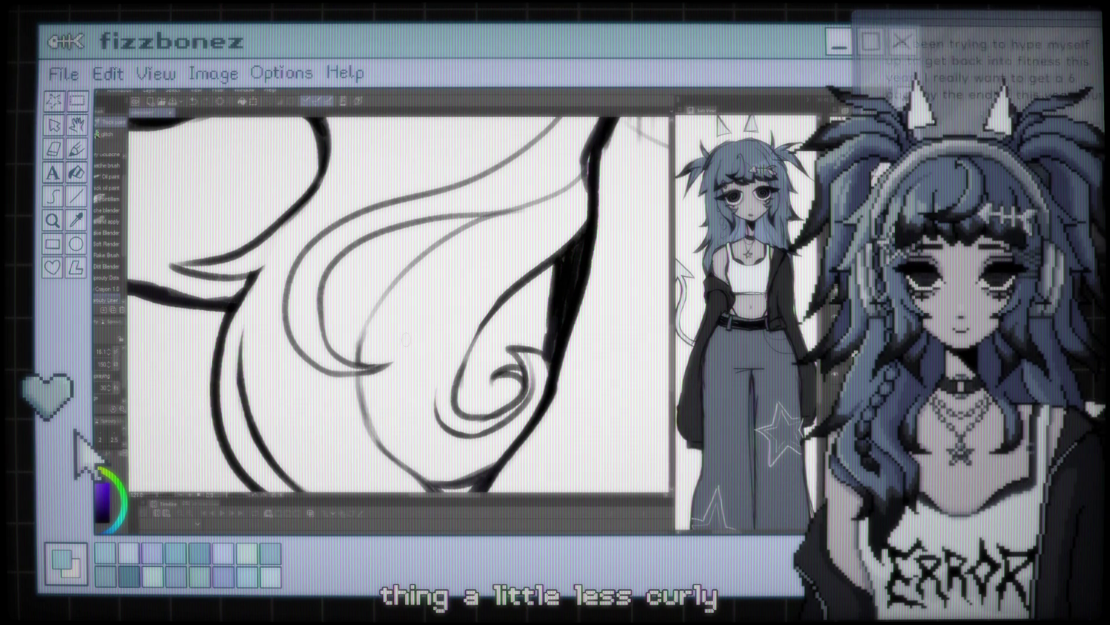
{"action": "key", "text": "ctrl+minus"}
{"action": "key", "text": "ctrl+minus"}
{"action": "key", "text": "ctrl+minus"}
{"action": "key", "text": "ctrl+minus"}
{"action": "left_click_drag", "start_coordinate": [440, 285], "coordinate": [428, 260]}
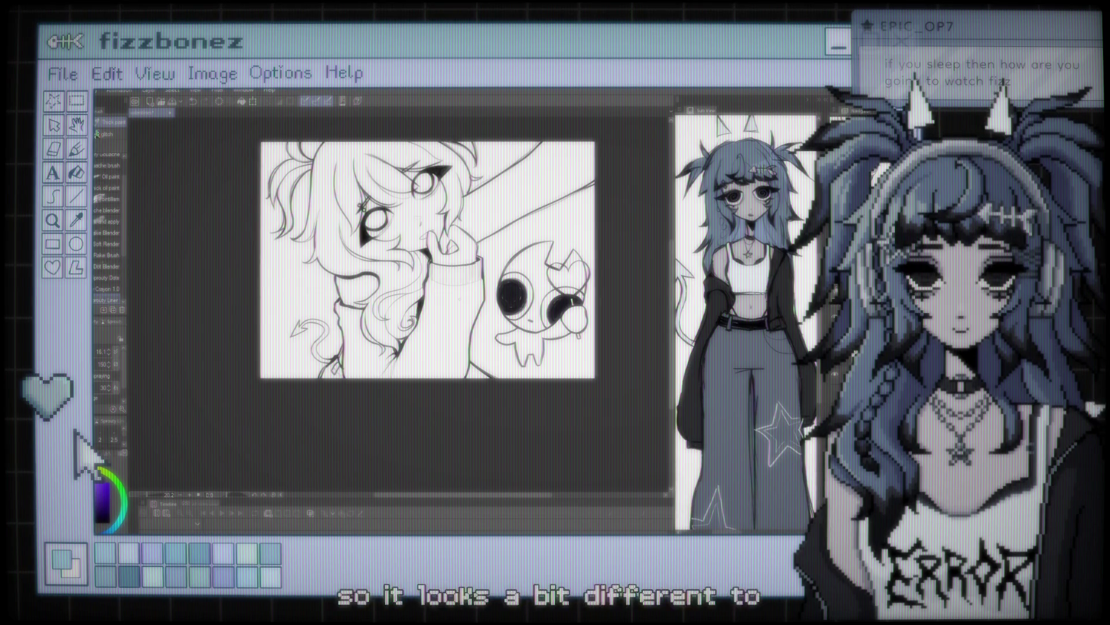
{"action": "key", "text": "ctrl+plus"}
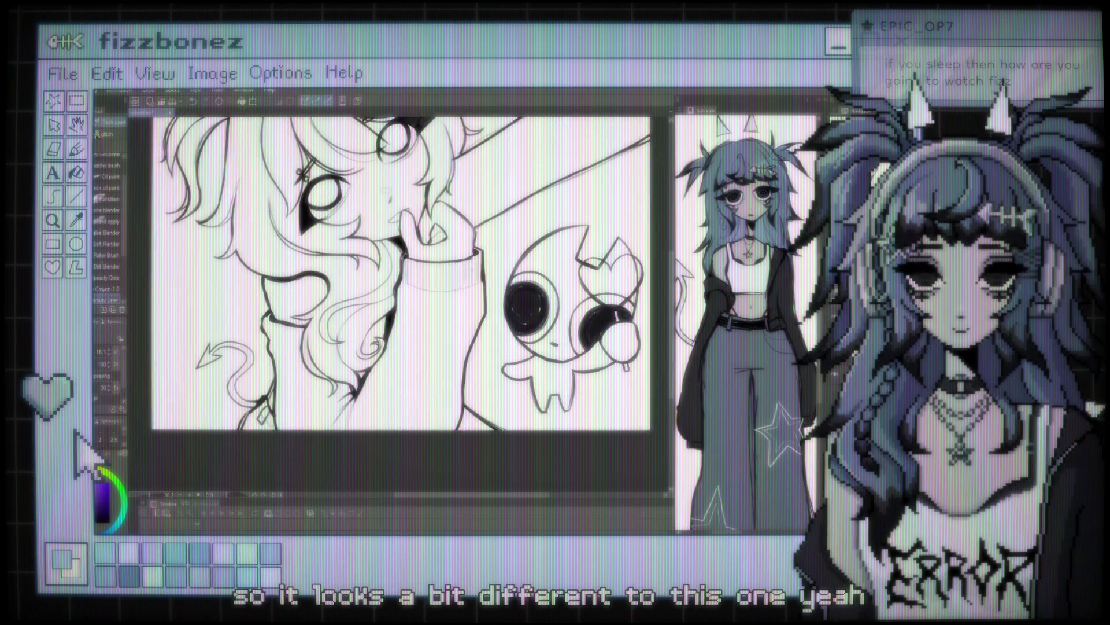
{"action": "key", "text": "ctrl+minus"}
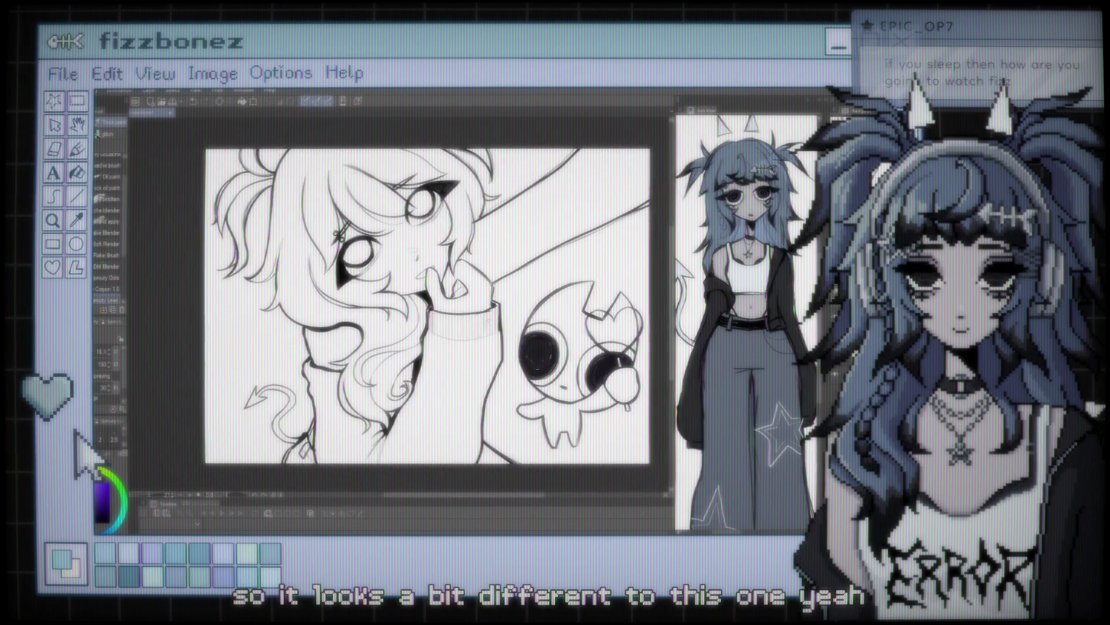
{"action": "left_click_drag", "start_coordinate": [428, 307], "coordinate": [448, 314]}
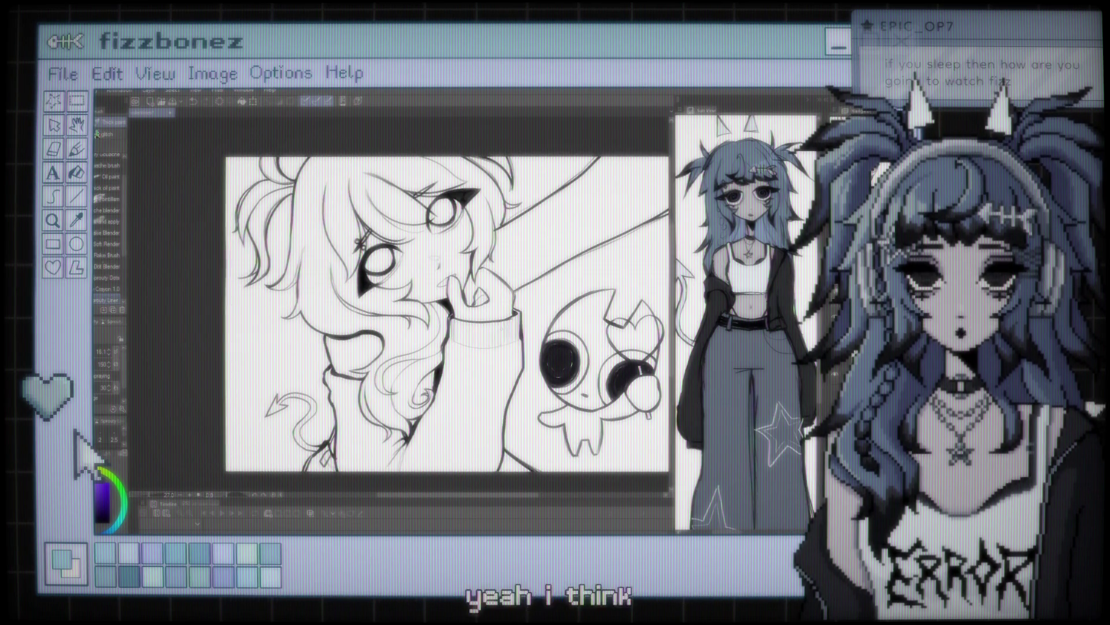
{"action": "scroll", "coordinate": [445, 312], "scroll_direction": "down", "scroll_amount": 1}
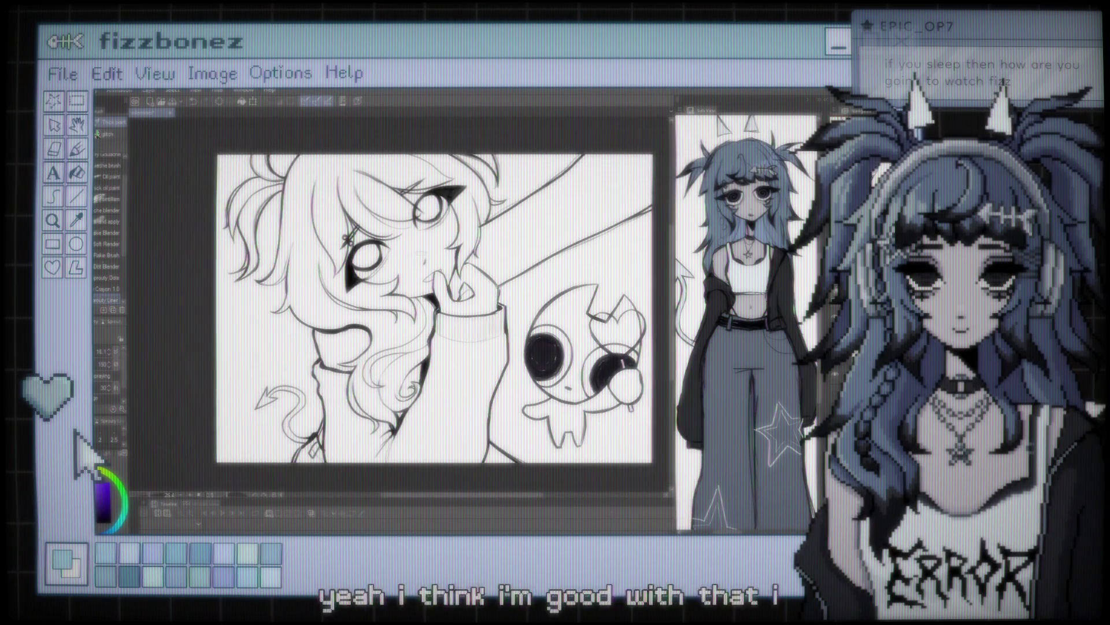
{"action": "scroll", "coordinate": [434, 306], "scroll_direction": "up", "scroll_amount": 2}
{"action": "scroll", "coordinate": [434, 307], "scroll_direction": "down", "scroll_amount": 3}
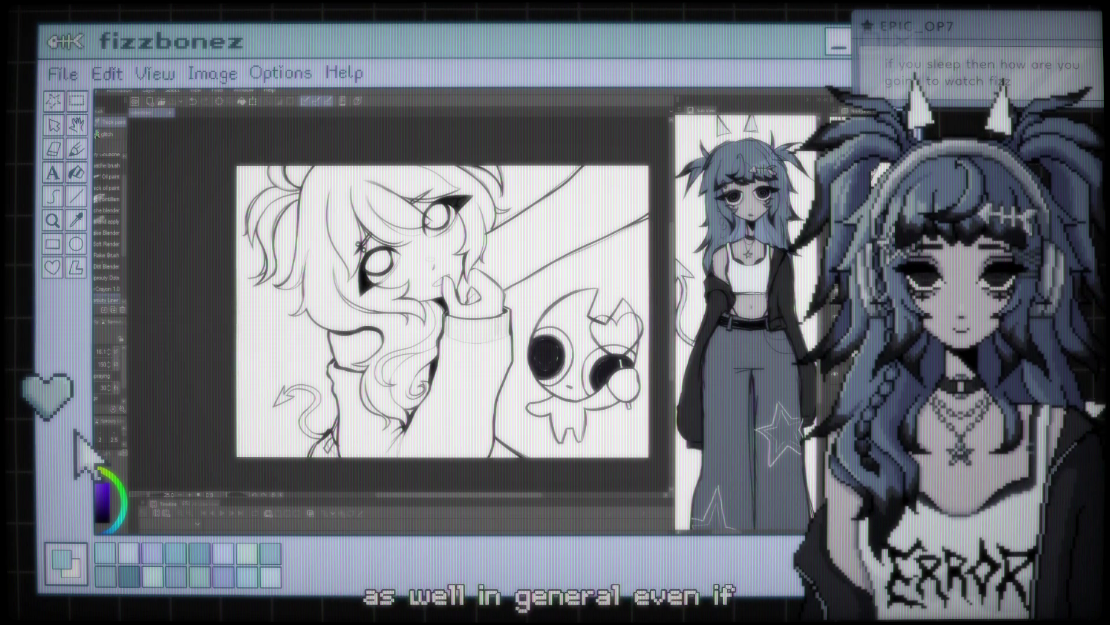
{"action": "scroll", "coordinate": [405, 306], "scroll_direction": "up", "scroll_amount": 1}
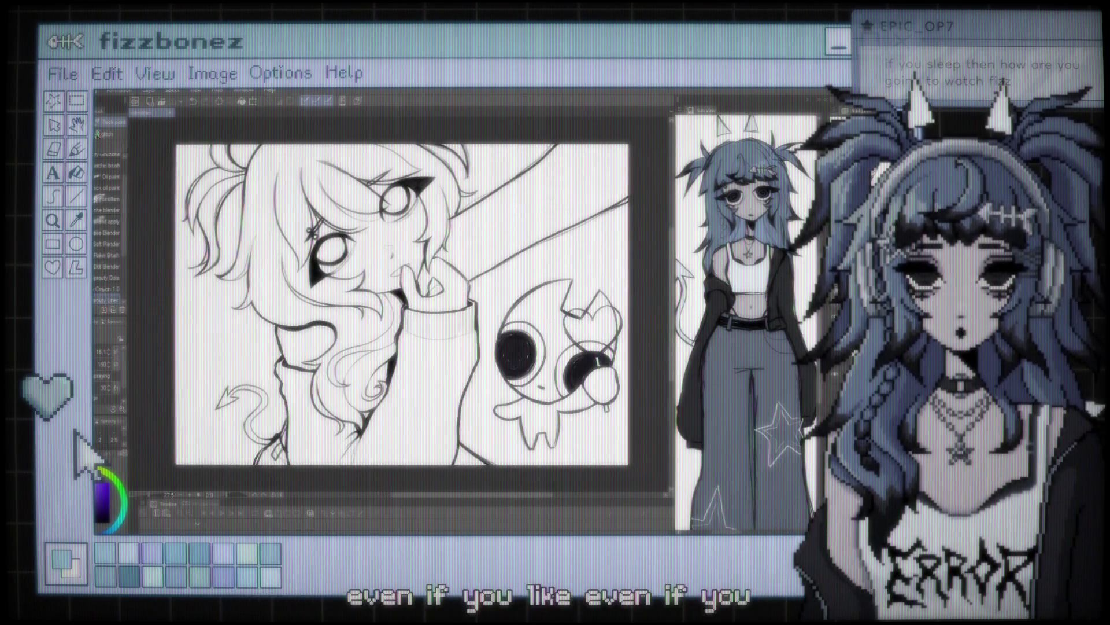
{"action": "scroll", "coordinate": [399, 306], "scroll_direction": "up", "scroll_amount": 1}
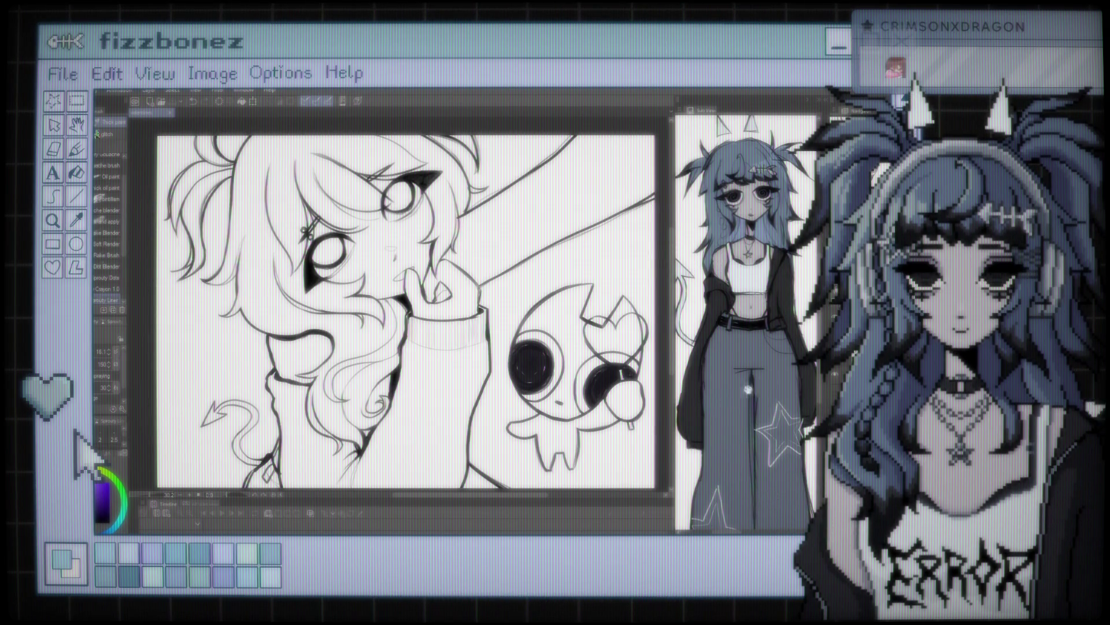
{"action": "left_click_drag", "start_coordinate": [405, 313], "coordinate": [417, 306]}
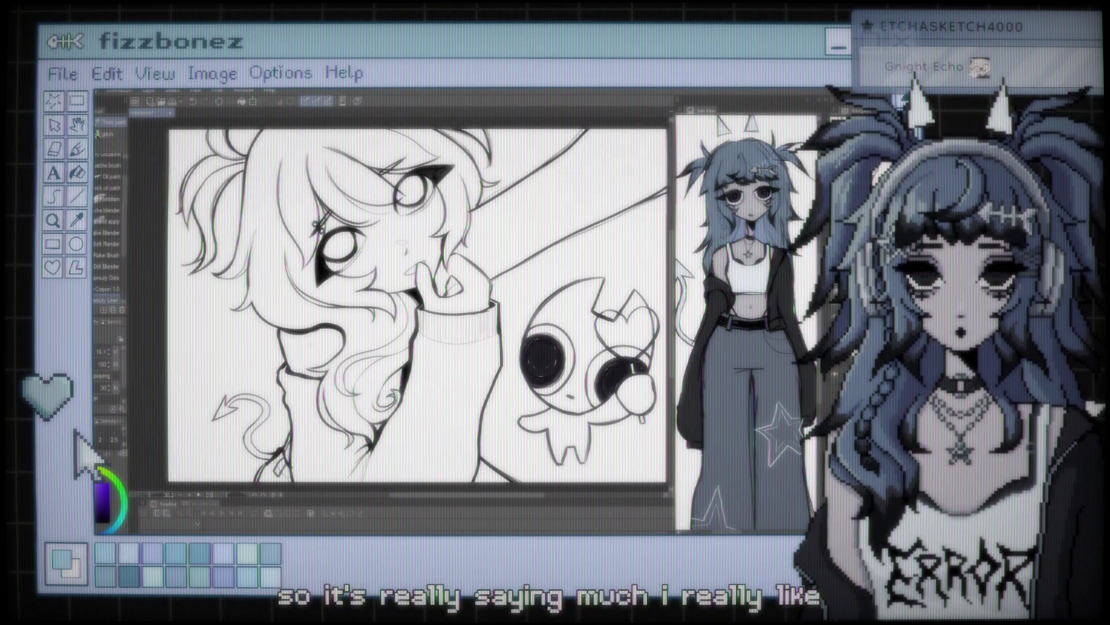
Step: Zoom in on the girl's hair and the creature's outline to inspect the line art in detail
{"action": "scroll", "coordinate": [309, 337], "scroll_direction": "down", "scroll_amount": 2}
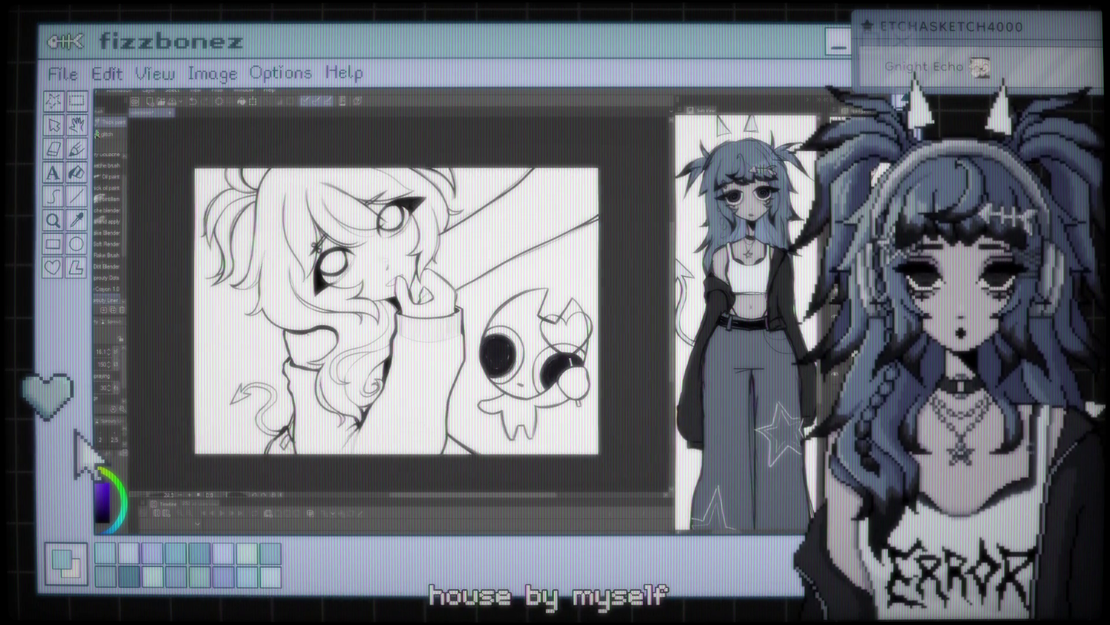
{"action": "scroll", "coordinate": [311, 347], "scroll_direction": "up", "scroll_amount": 2}
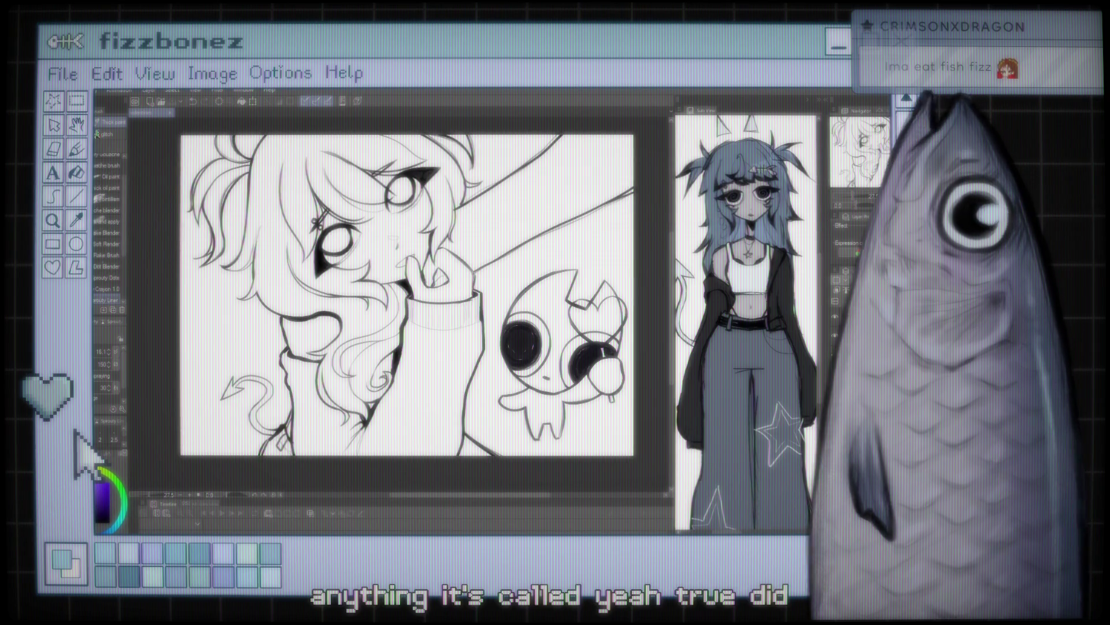
{"action": "key", "text": "ctrl+plus"}
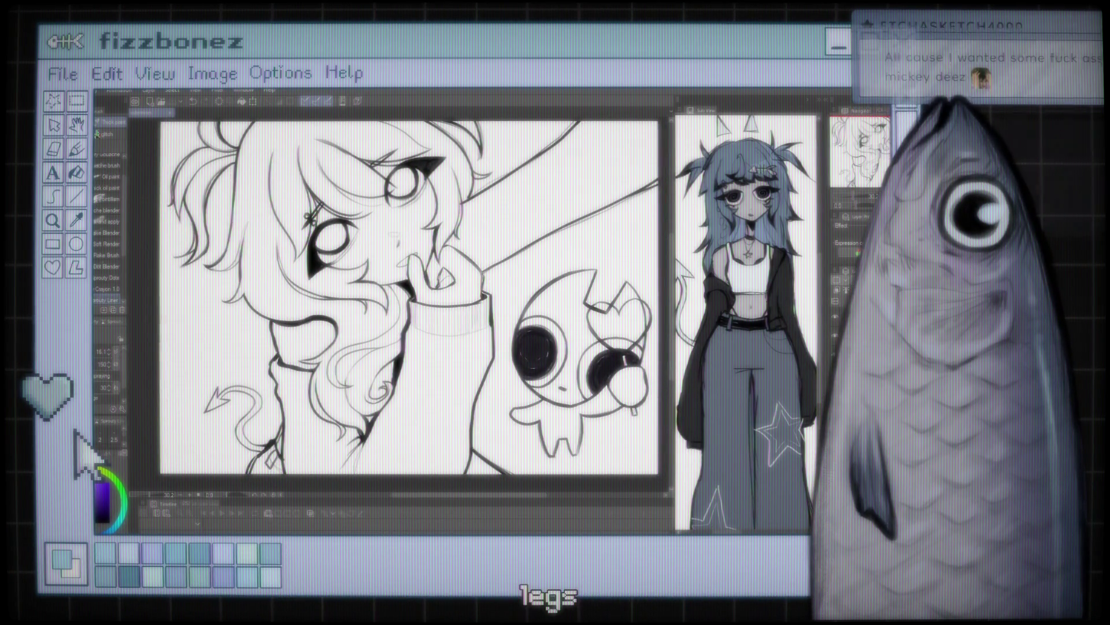
Step: Zoom back out to view the whole girl-and-creature drawing
{"action": "key", "text": "ctrl+minus"}
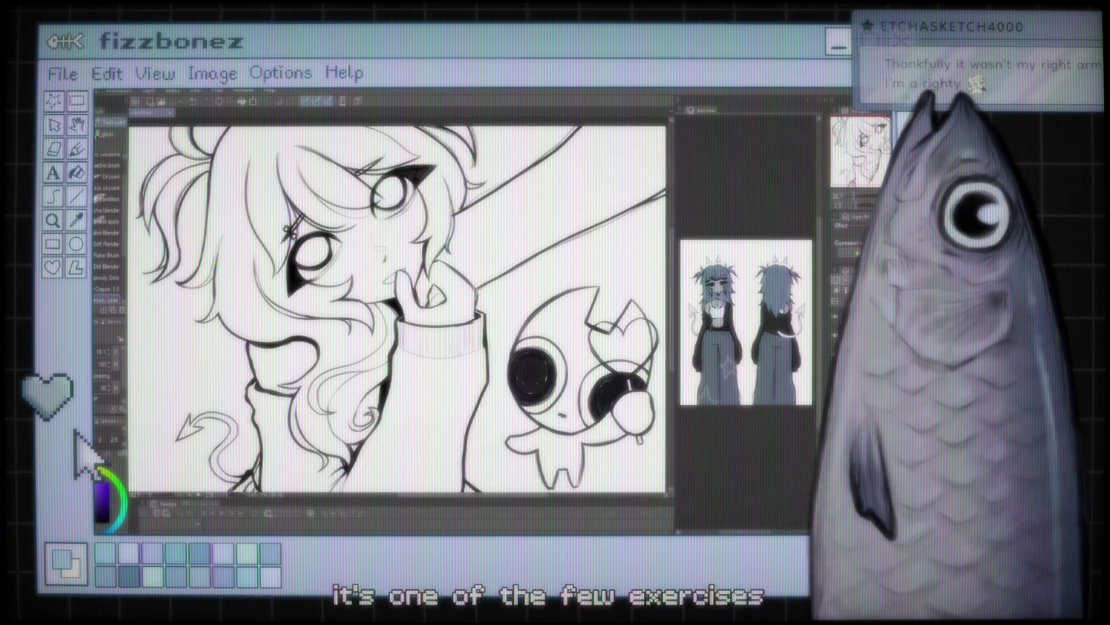
{"action": "key", "text": "ctrl+minus"}
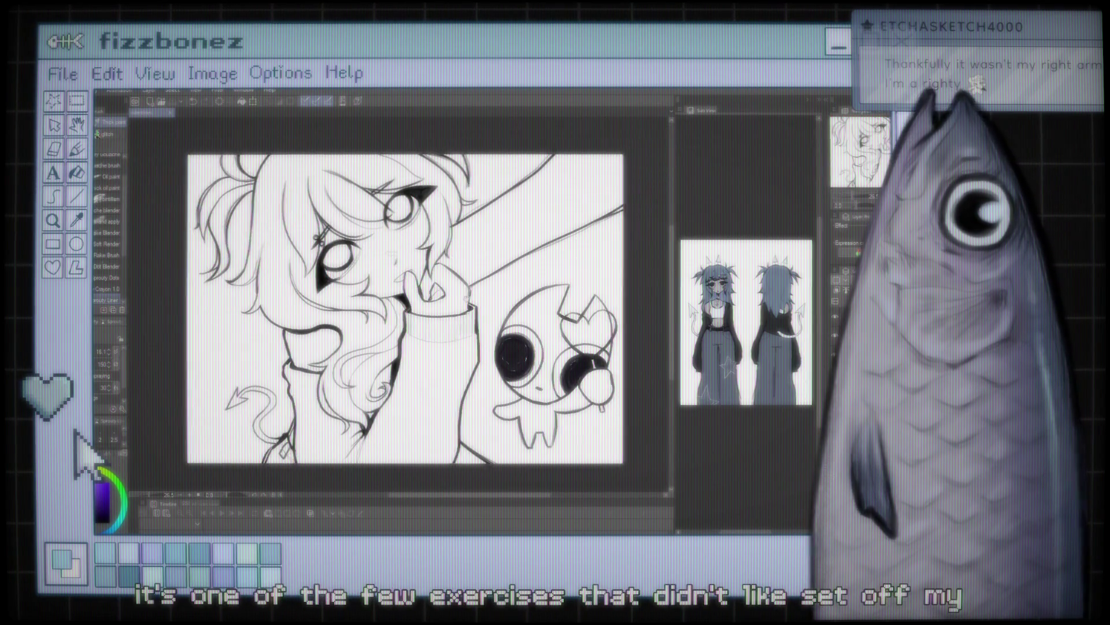